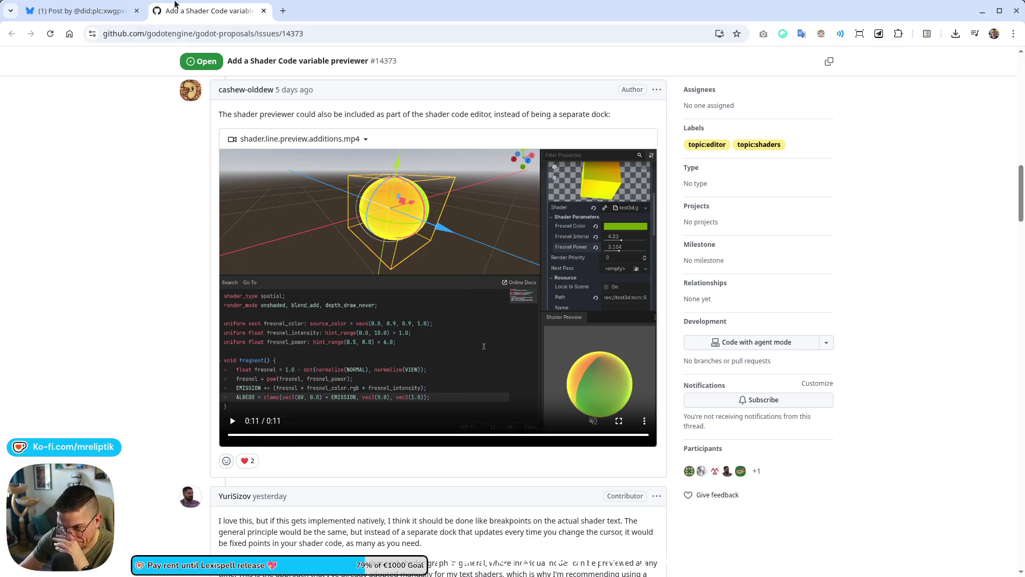
# Step: Glance at the Bluesky tab and return to the GitHub issue, then switch through VS Code to Godot
pyautogui.click(111, 5)
pyautogui.click(226, 6)
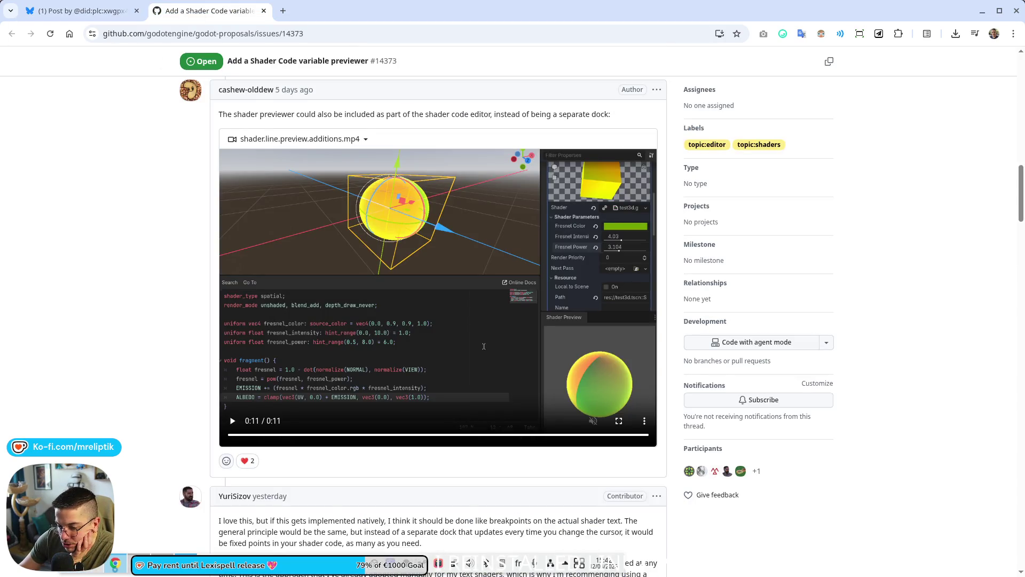
pyautogui.hotkey('alt', 'Tab')
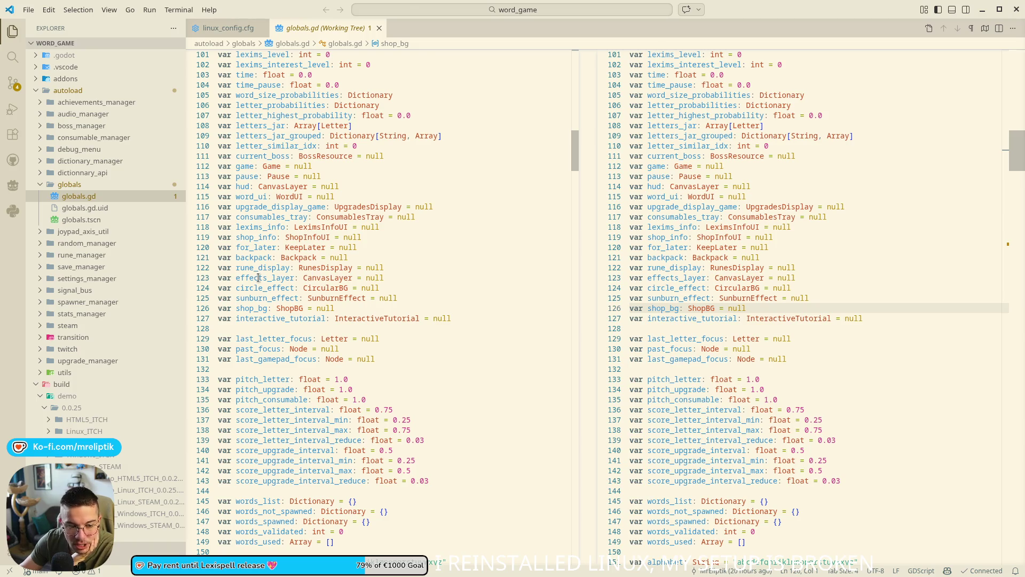
pyautogui.hotkey('alt', 'Tab')
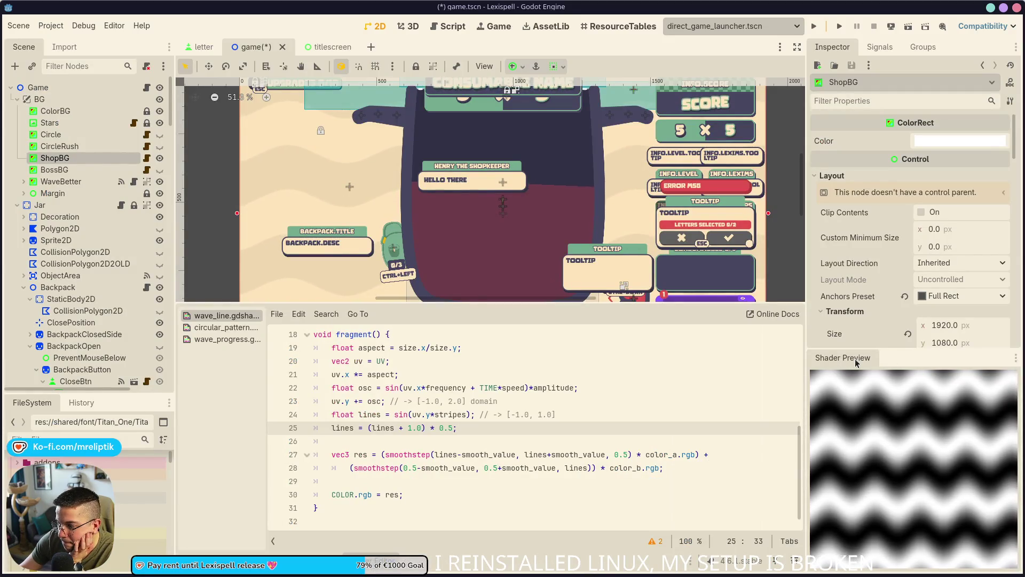
# Step: Preview the shader at lines 26, 24, 22, 21 and 20, then 21 and 22 again
pyautogui.click(1016, 357)
pyautogui.click(863, 361)
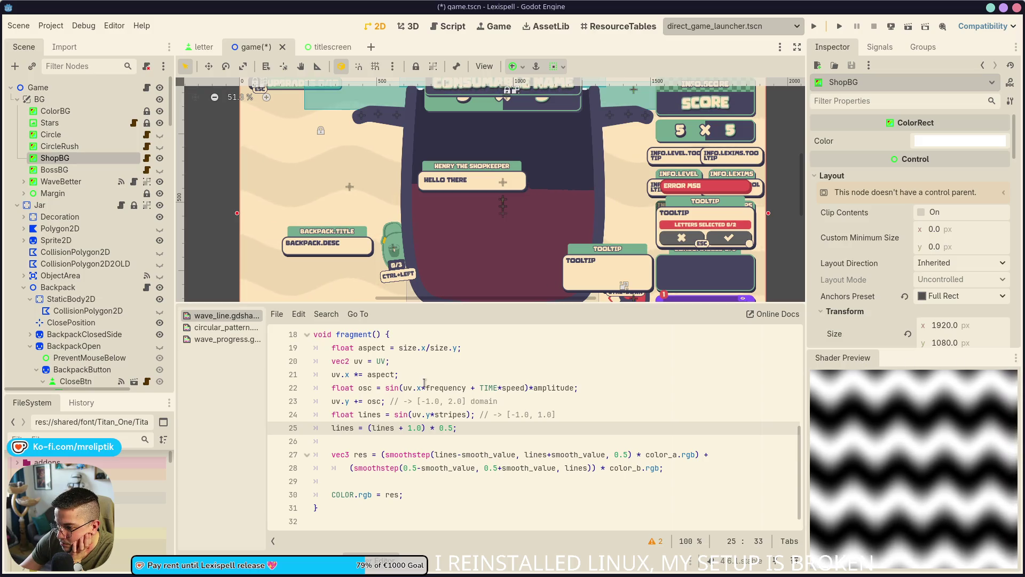
pyautogui.click(475, 445)
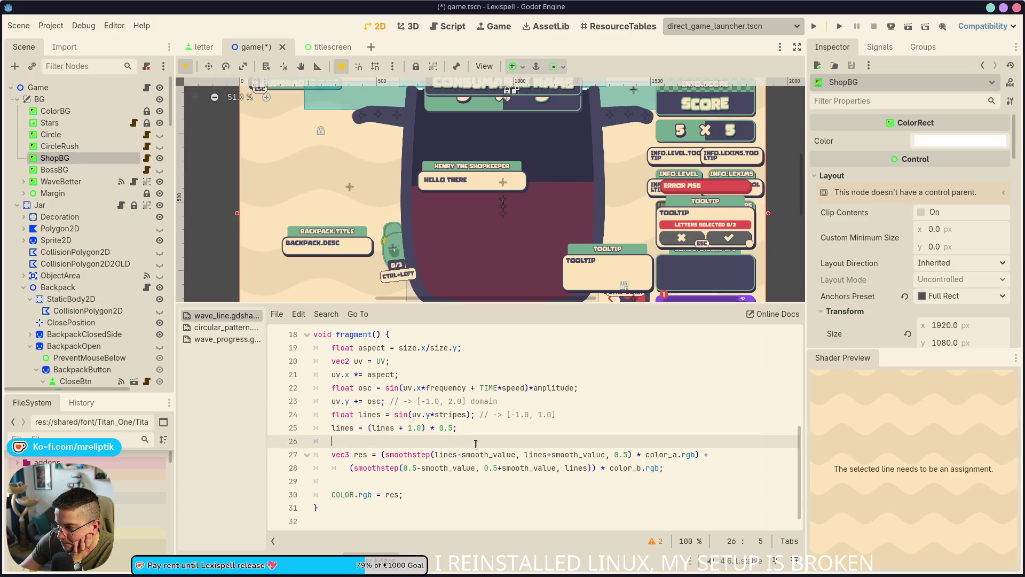
pyautogui.click(510, 412)
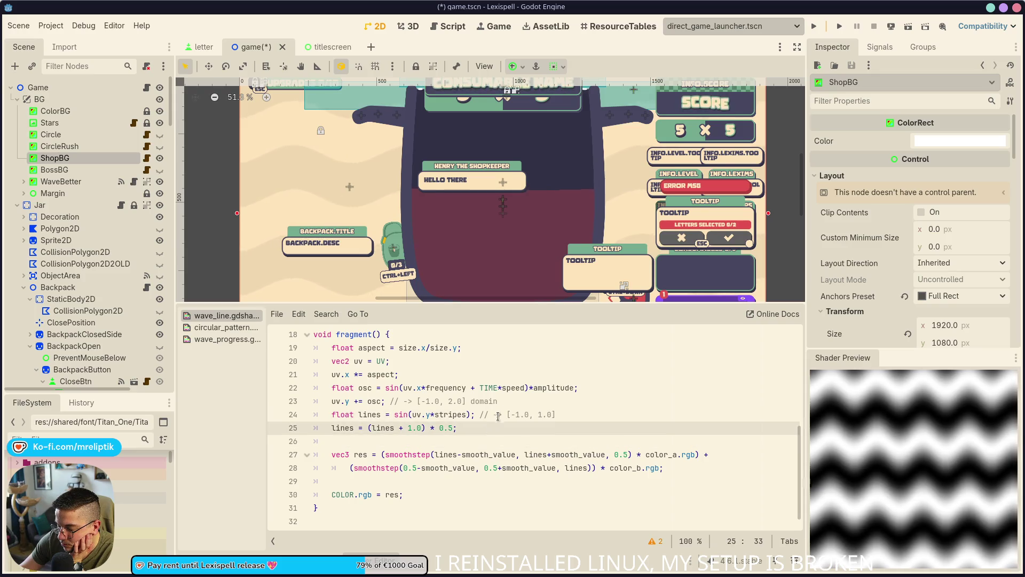
pyautogui.click(497, 389)
pyautogui.click(494, 374)
pyautogui.click(495, 360)
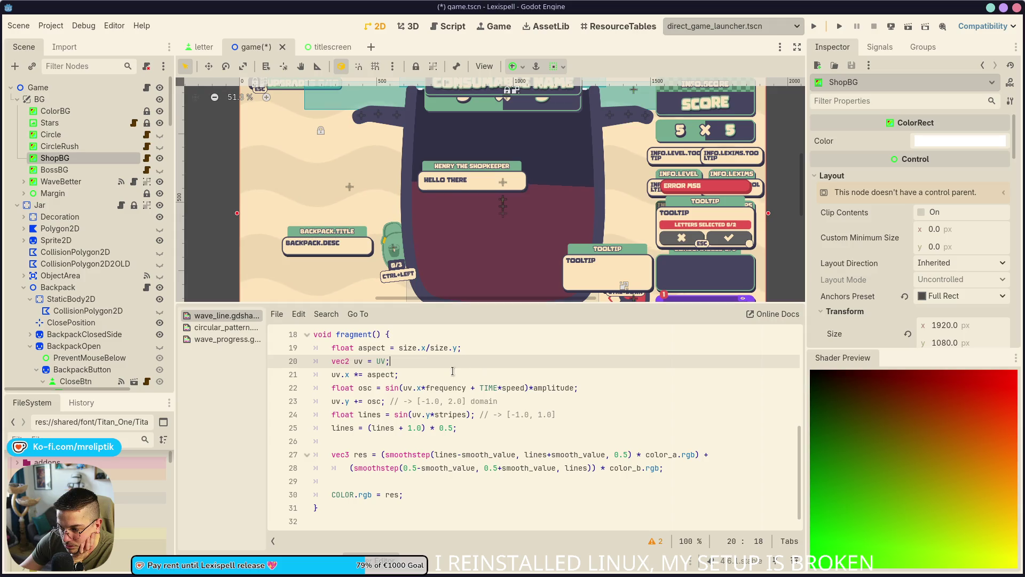
pyautogui.click(446, 373)
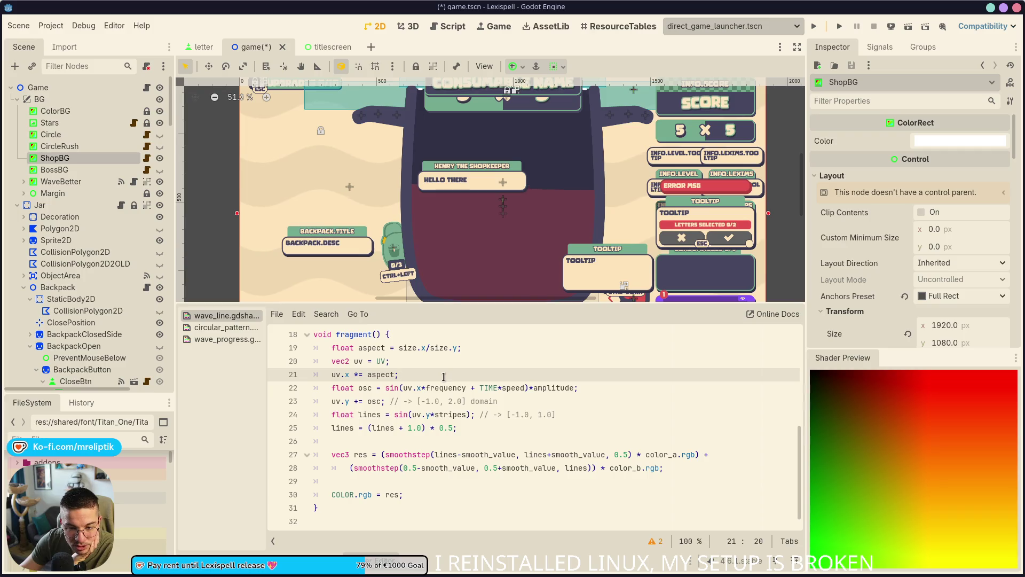
pyautogui.click(588, 392)
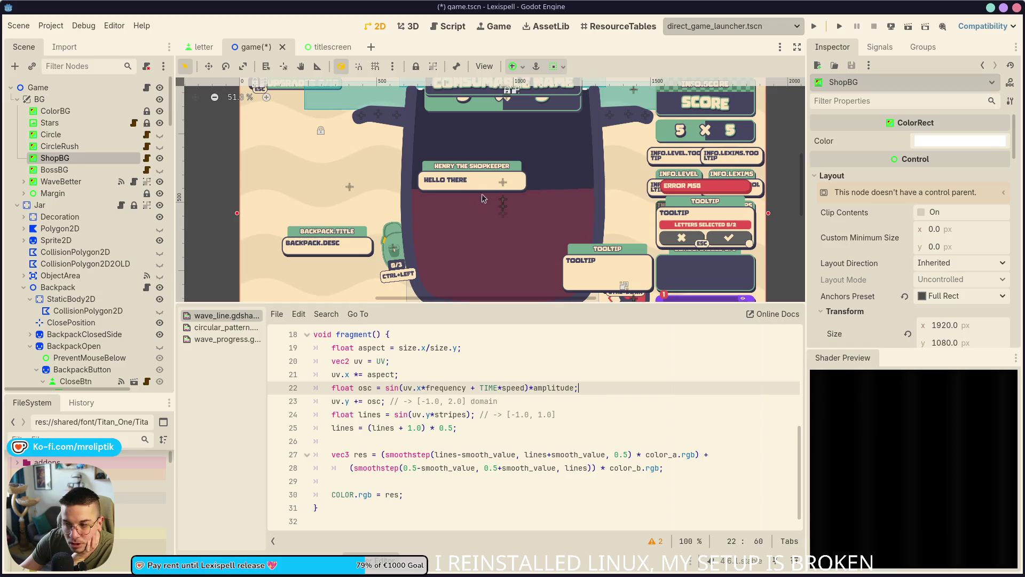
# Step: Look over the top of the Game node's game.gd script, then return to the 2D view
pyautogui.click(146, 87)
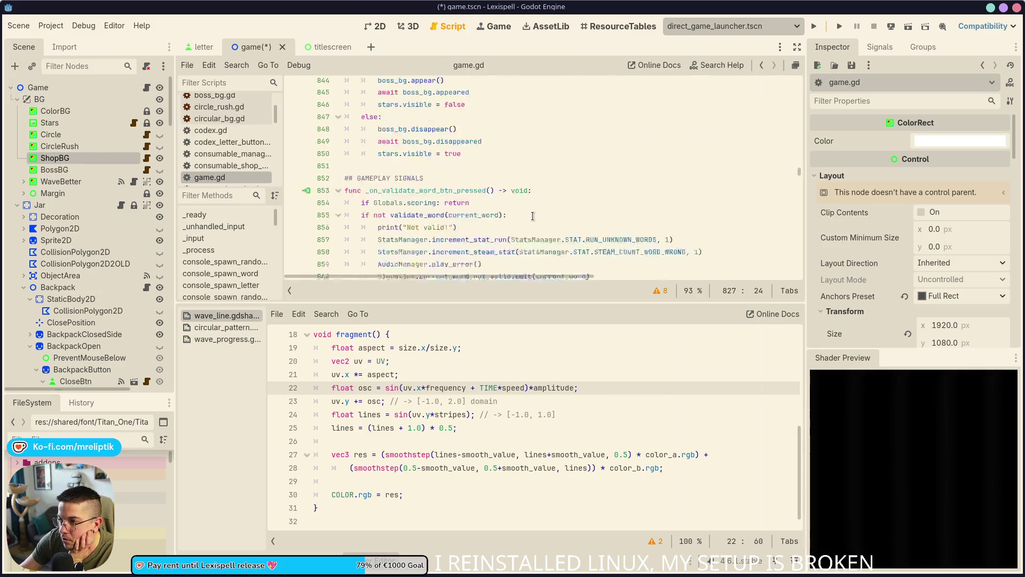
pyautogui.scroll(15, 532, 216)
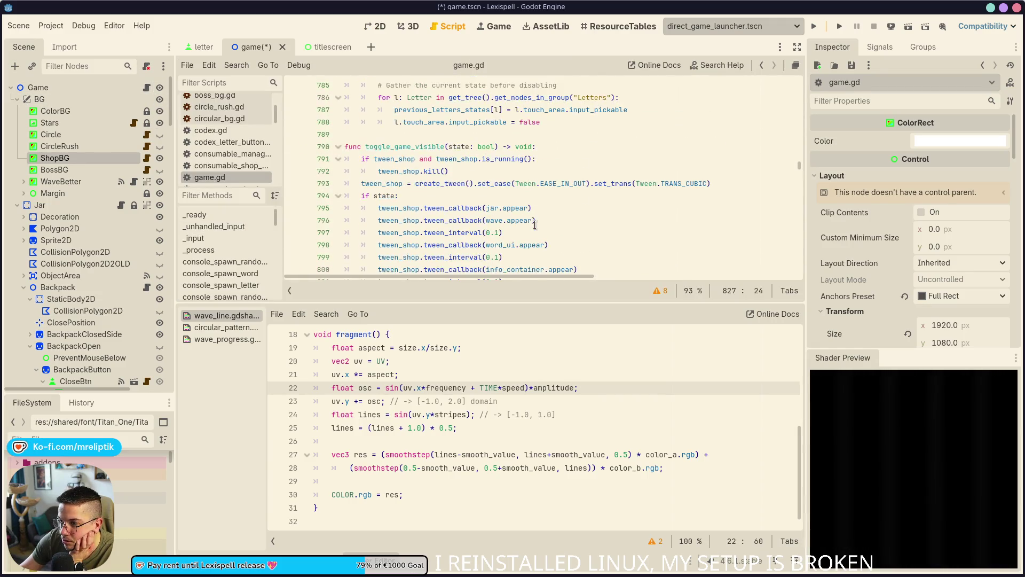
pyautogui.scroll(15, 534, 225)
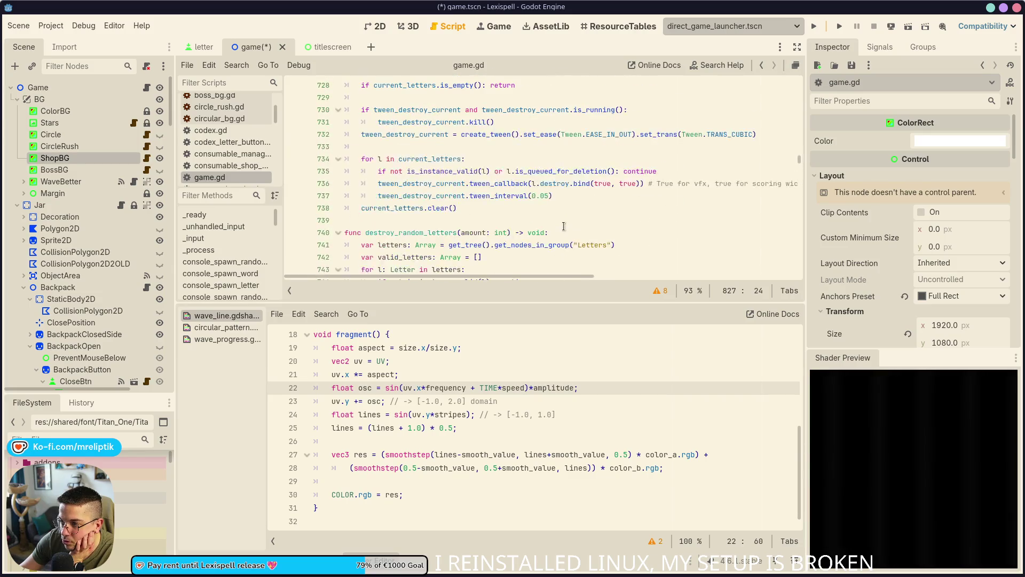
pyautogui.scroll(10, 563, 226)
pyautogui.click(381, 26)
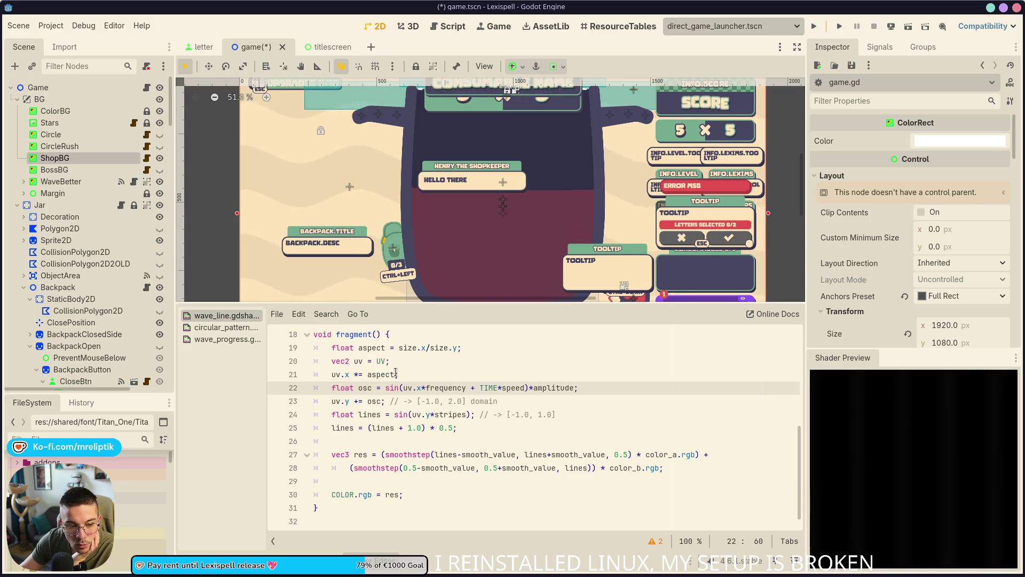
pyautogui.write(';')
# Step: Preview the final wave pattern at line 25, then switch to the Bluesky post in Chrome
pyautogui.click(508, 423)
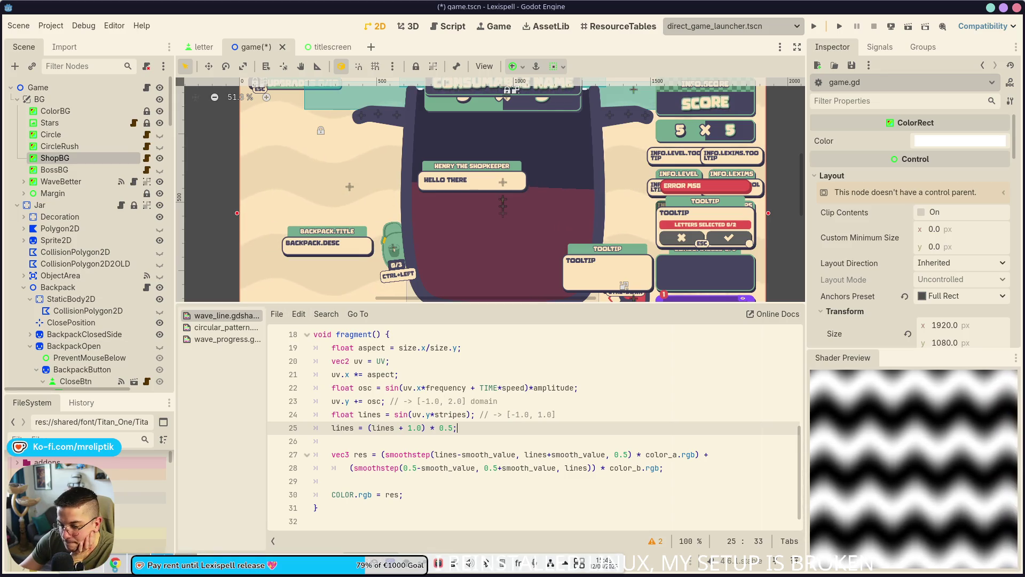
pyautogui.click(116, 563)
pyautogui.click(77, 15)
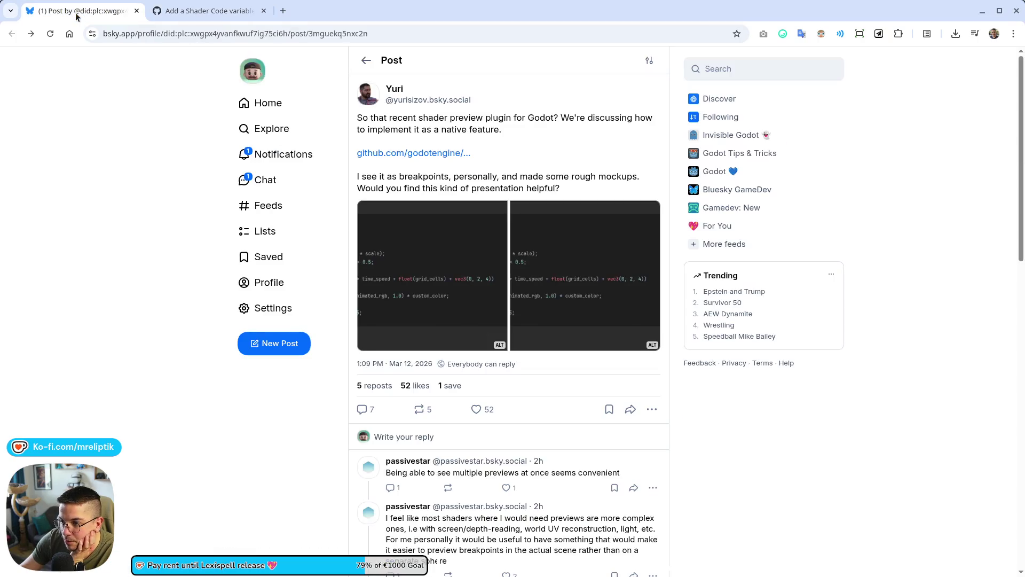
# Step: Enlarge the post's first shader-editor mockup image, then return to Godot
pyautogui.click(421, 279)
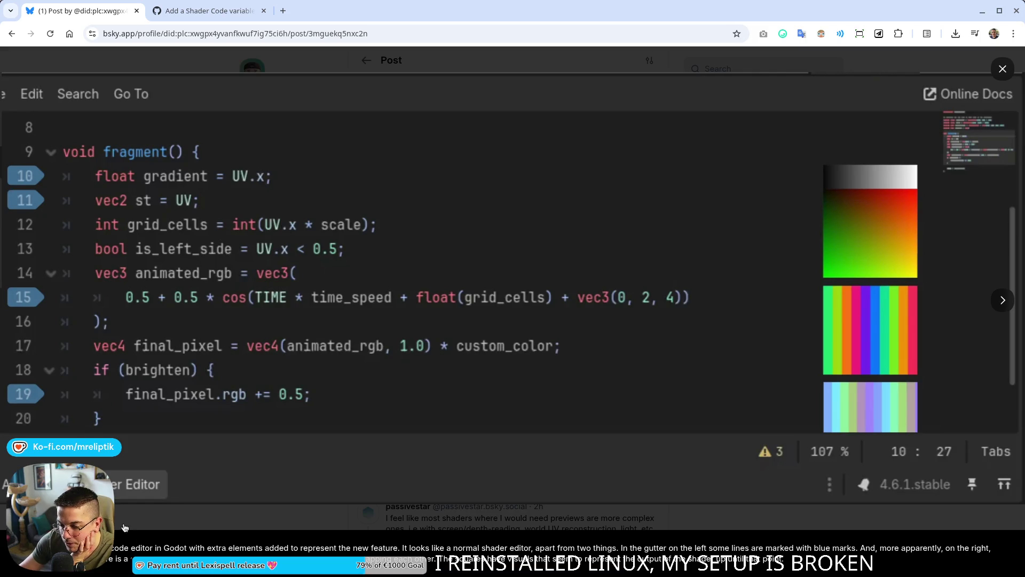
pyautogui.hotkey('alt', 'Tab')
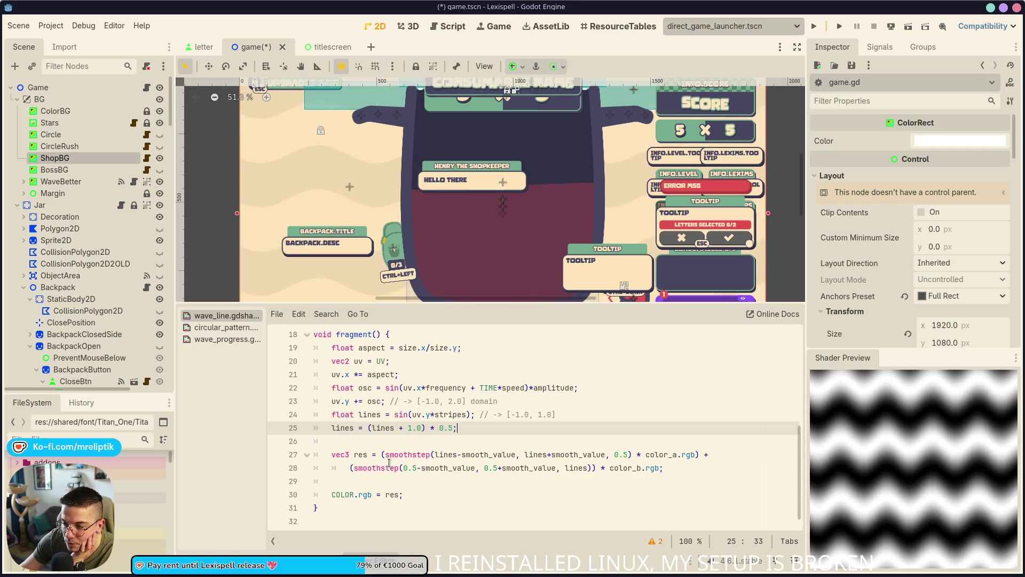
# Step: Widen the shader code area by raising the editor splitter and narrowing the preview dock
pyautogui.moveTo(480, 306); pyautogui.dragTo(481, 285)
pyautogui.scroll(2, 299, 374)
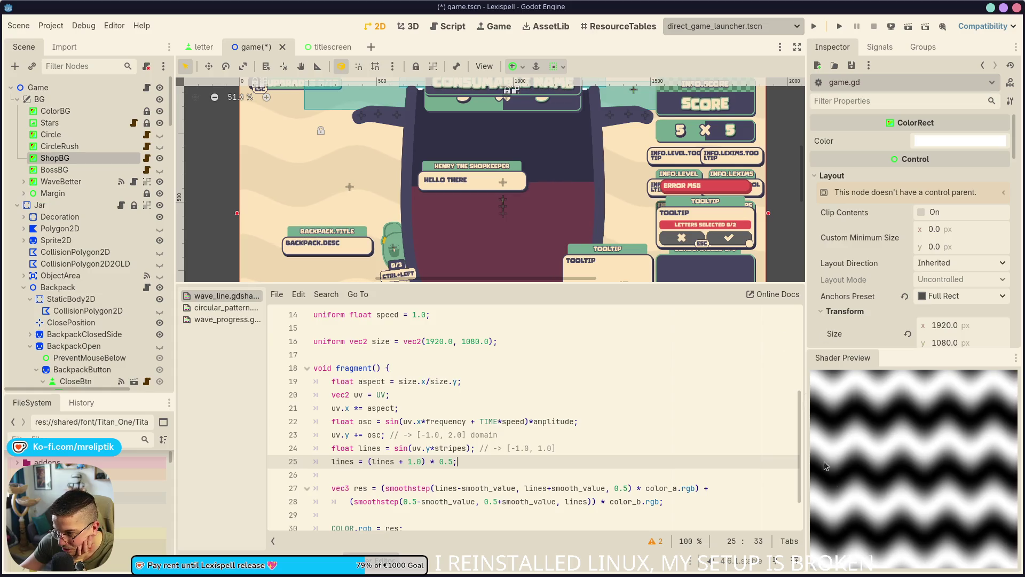
pyautogui.moveTo(805, 311)
pyautogui.mouseDown()
pyautogui.moveTo(886, 364)
pyautogui.moveTo(821, 363)
pyautogui.mouseUp()
pyautogui.scroll(-1, 441, 310)
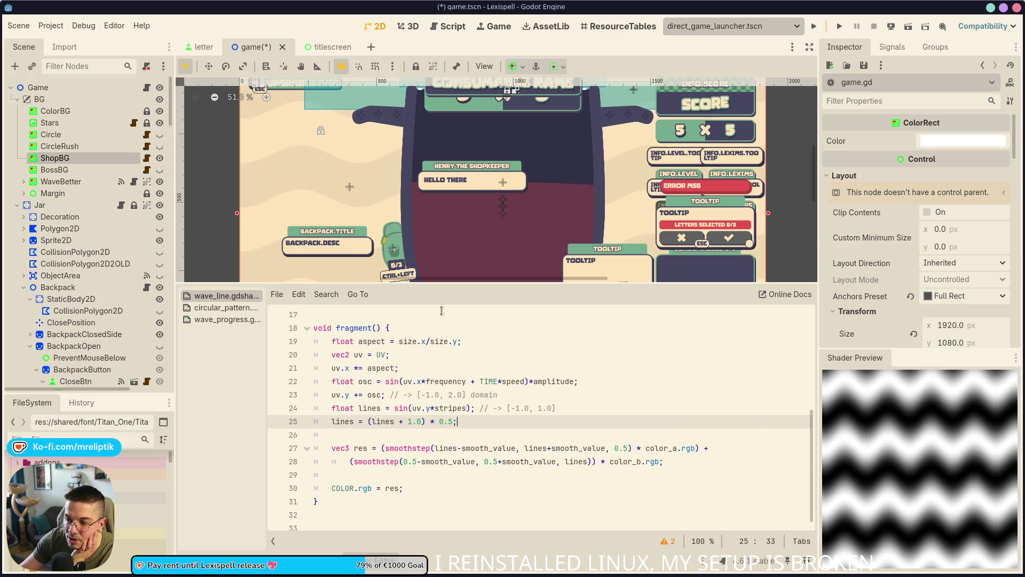
pyautogui.scroll(3, 504, 443)
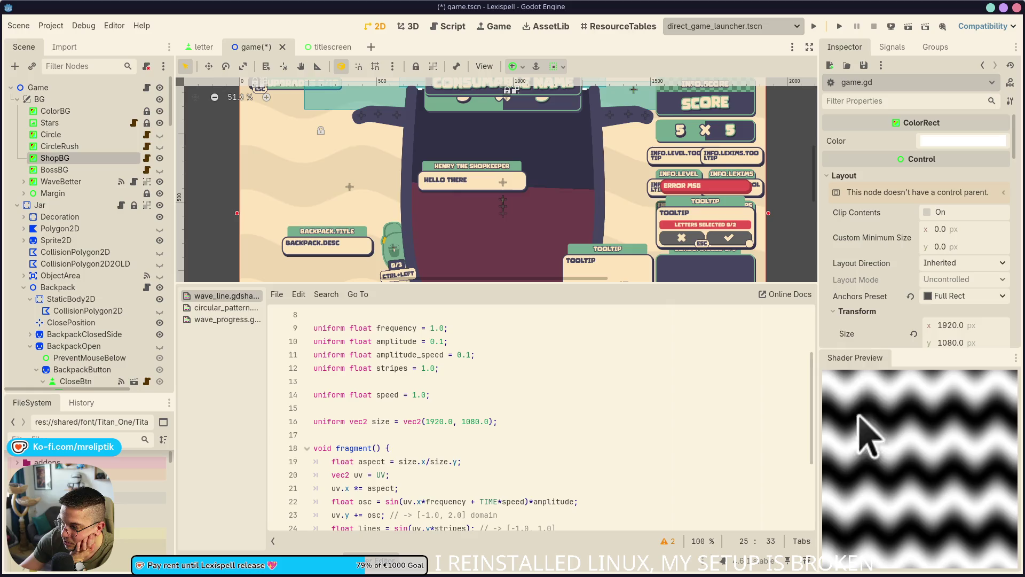
pyautogui.scroll(-3, 736, 336)
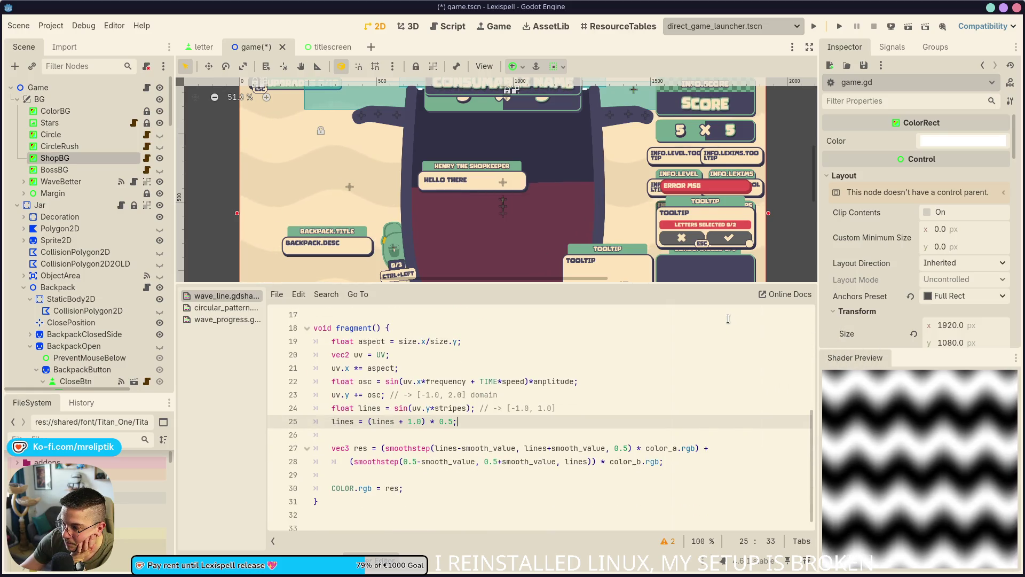
pyautogui.scroll(5, 728, 319)
# Step: Preview lines 5, 24, 22 and 24 again, then switch back to the Bluesky mockup in Chrome
pyautogui.click(486, 369)
pyautogui.scroll(-3, 487, 369)
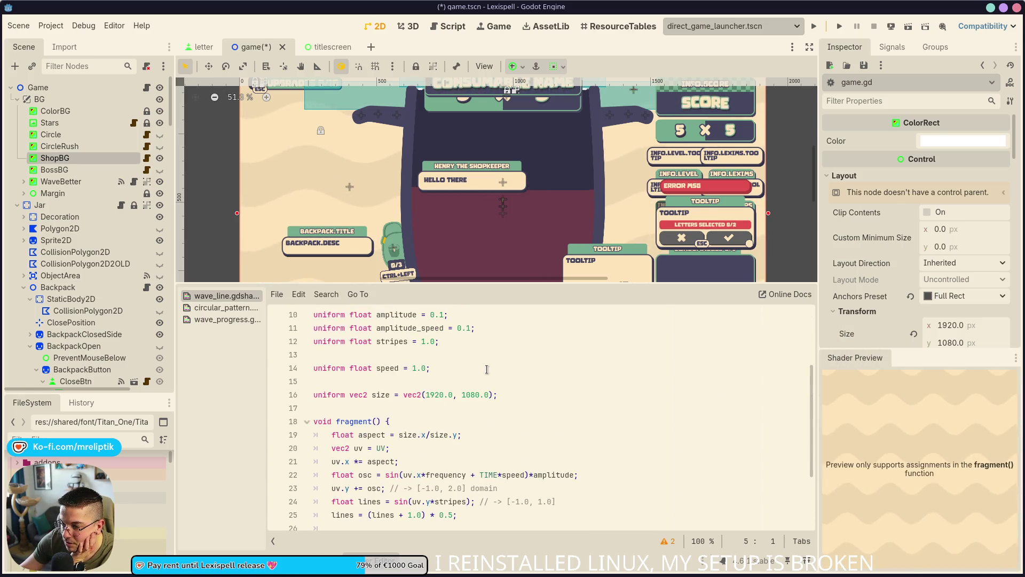
pyautogui.scroll(-3, 486, 369)
pyautogui.click(538, 408)
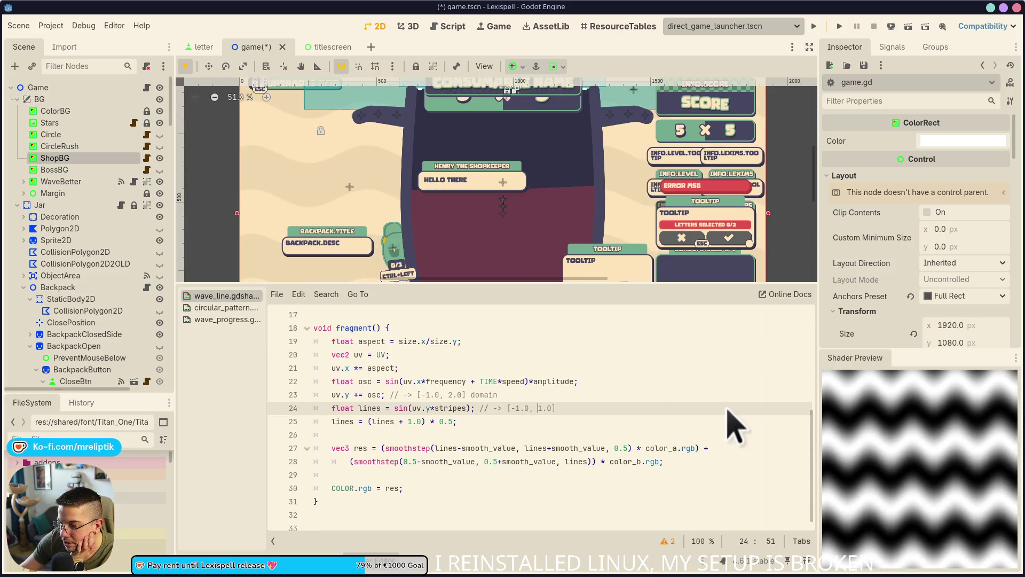
pyautogui.click(591, 380)
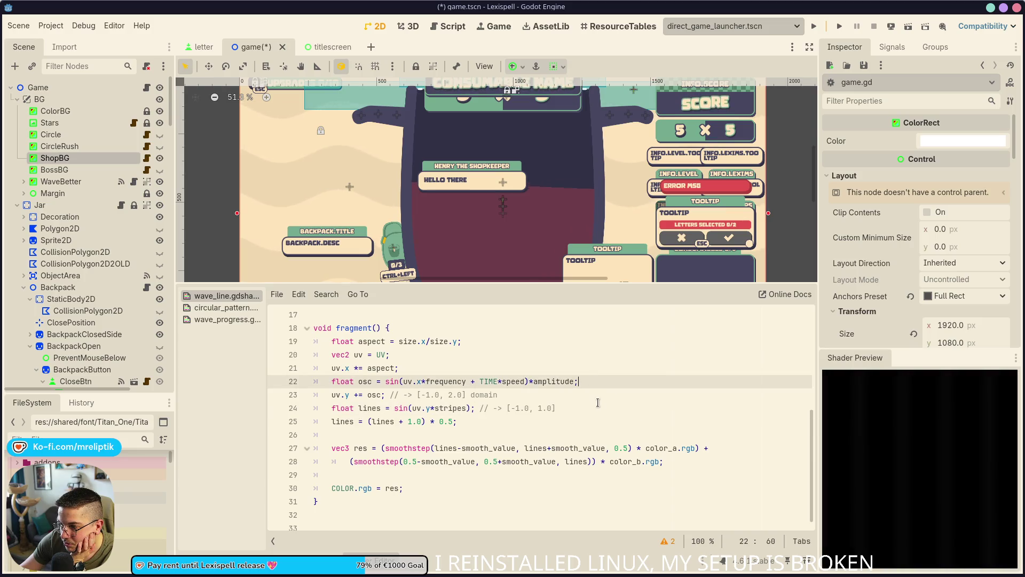
pyautogui.click(667, 402)
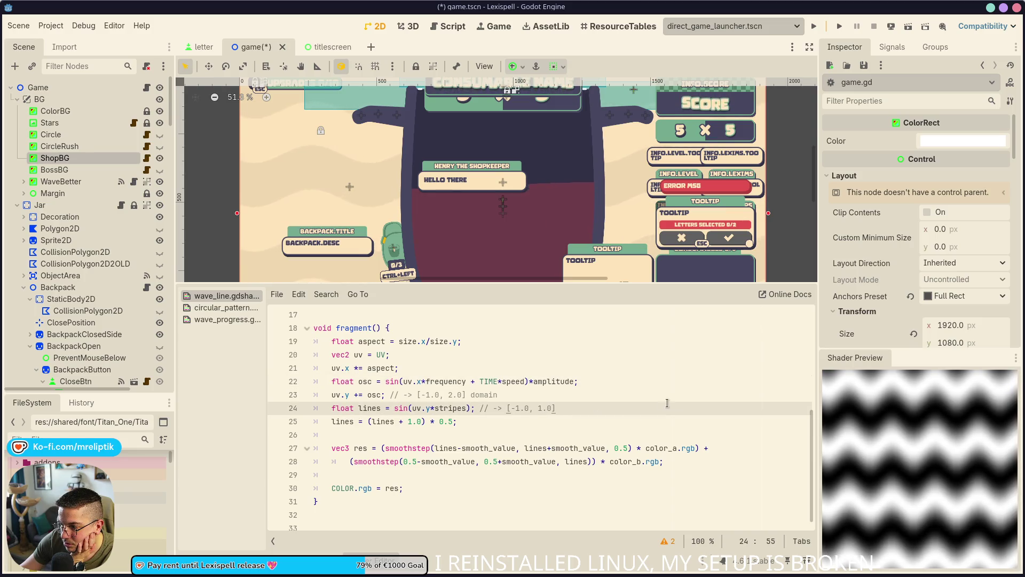
pyautogui.click(116, 565)
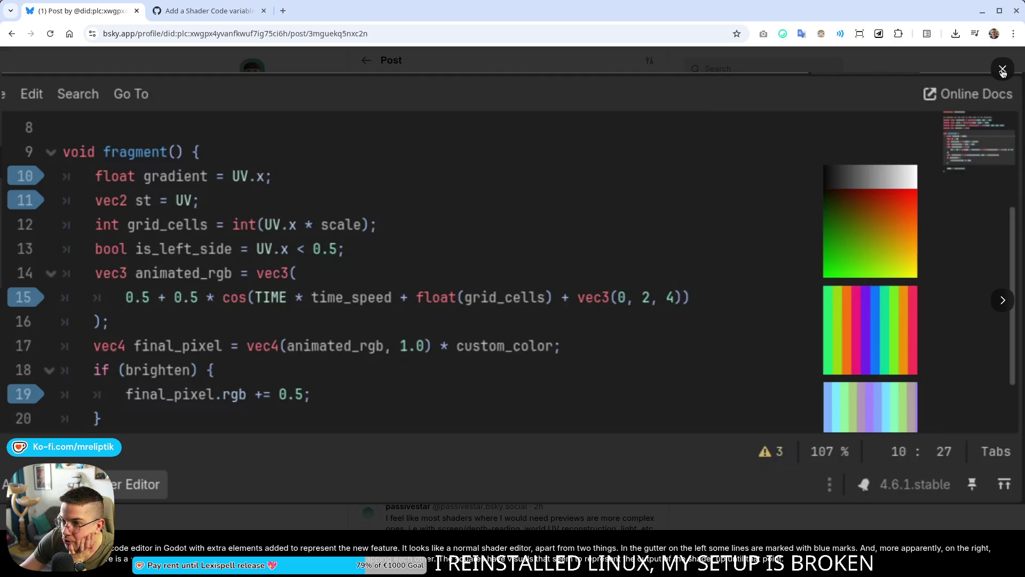
# Step: Close the enlarged mockup image and go back to the Godot editor via the taskbar
pyautogui.click(1003, 70)
pyautogui.moveTo(172, 575)
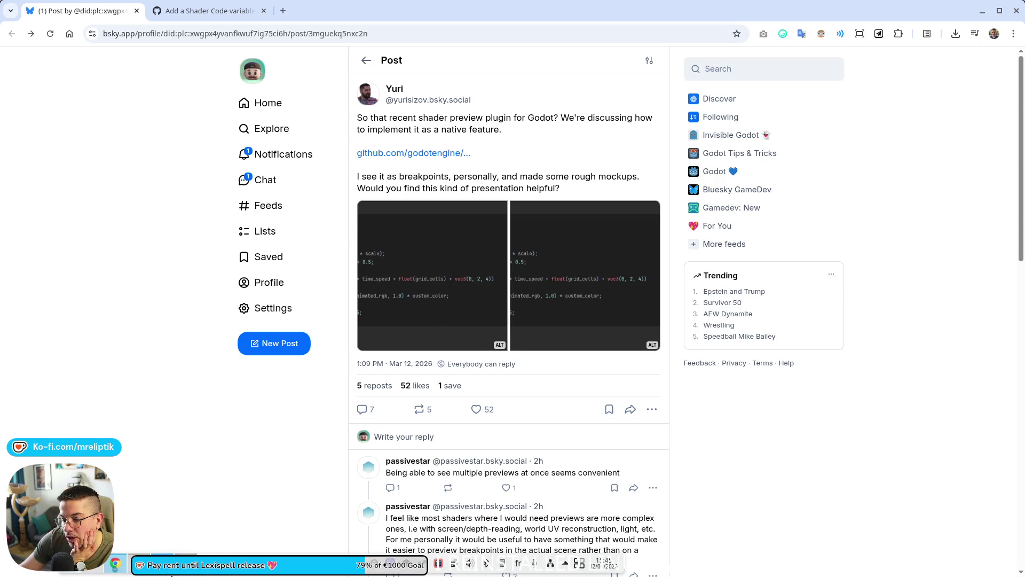
pyautogui.click(172, 568)
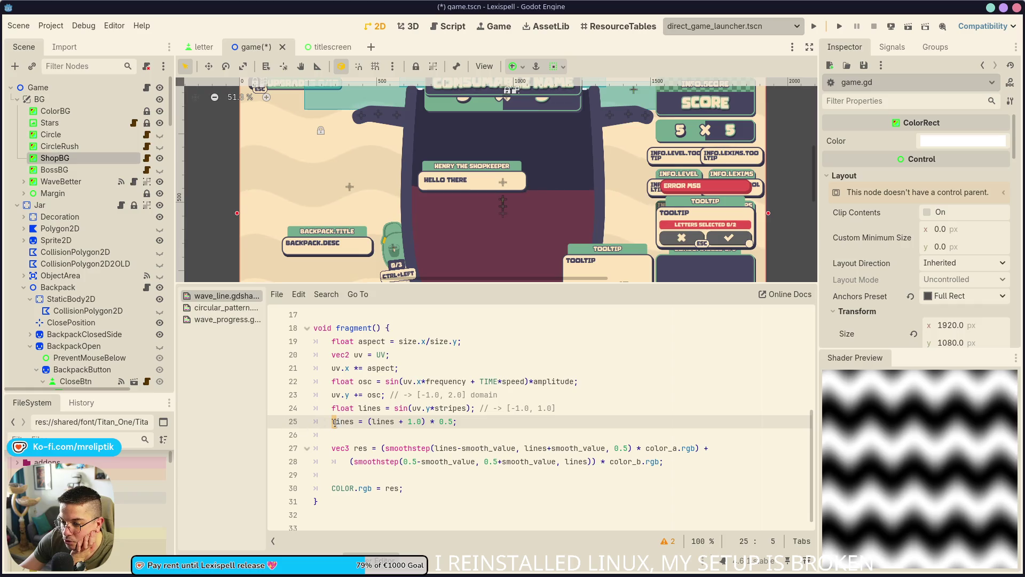
pyautogui.click(308, 433)
pyautogui.press('Left')
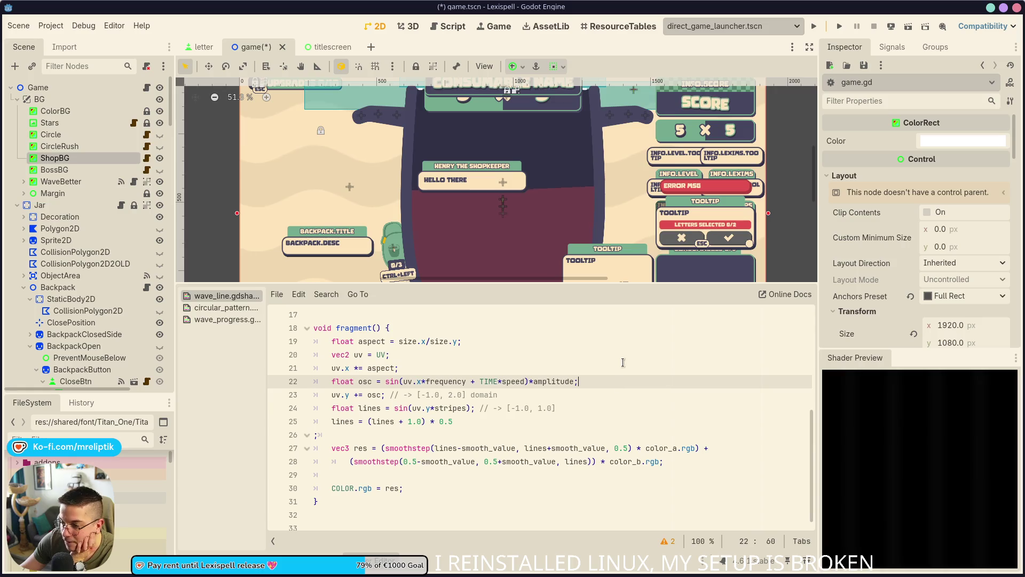
pyautogui.click(507, 367)
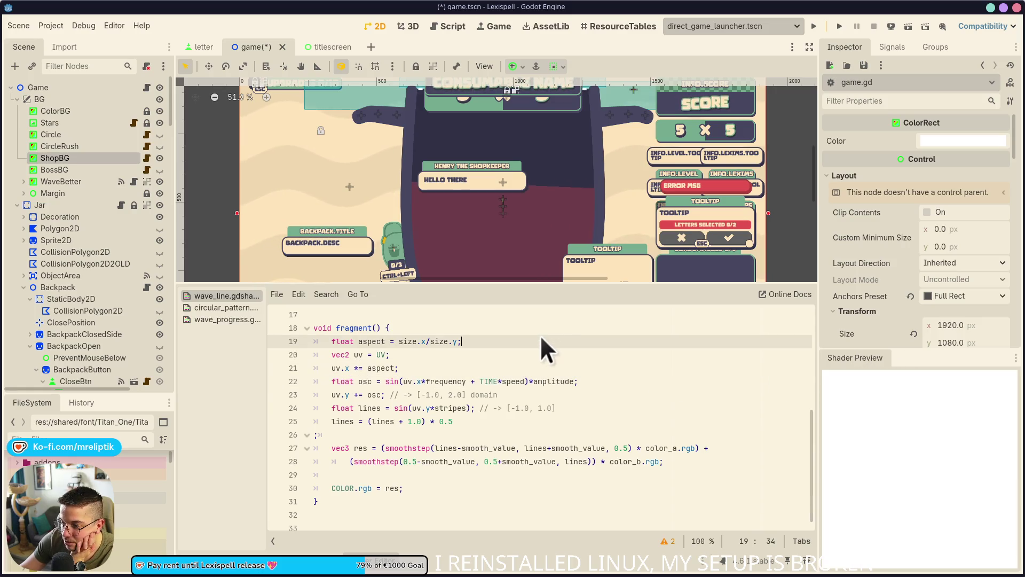
pyautogui.click(546, 354)
pyautogui.click(556, 378)
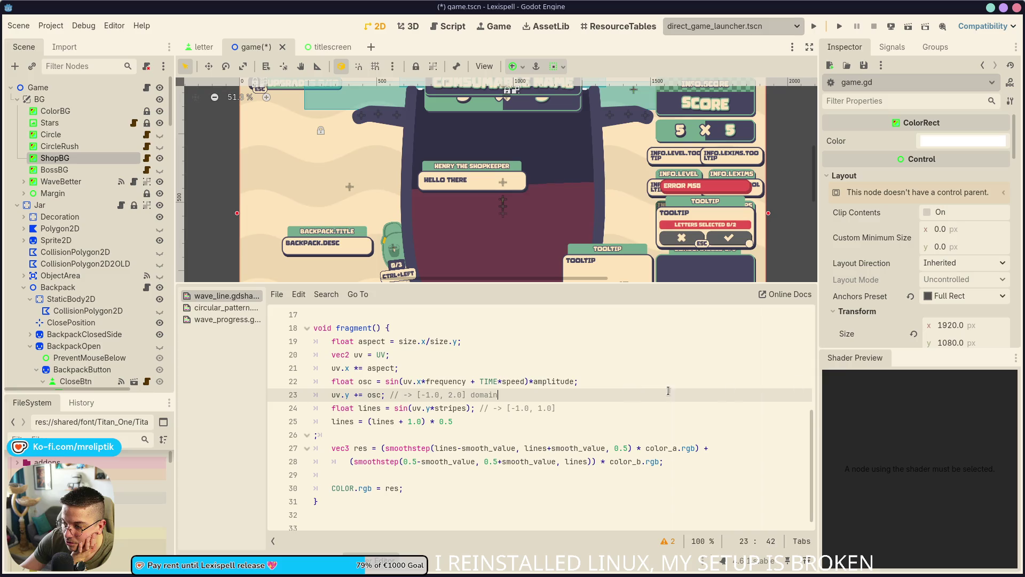
pyautogui.click(595, 422)
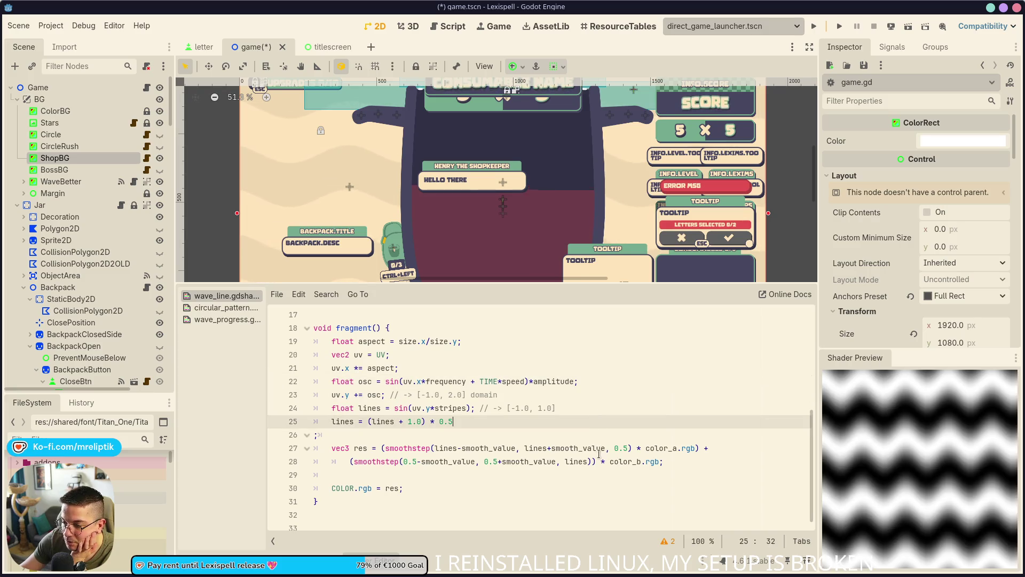
pyautogui.click(593, 463)
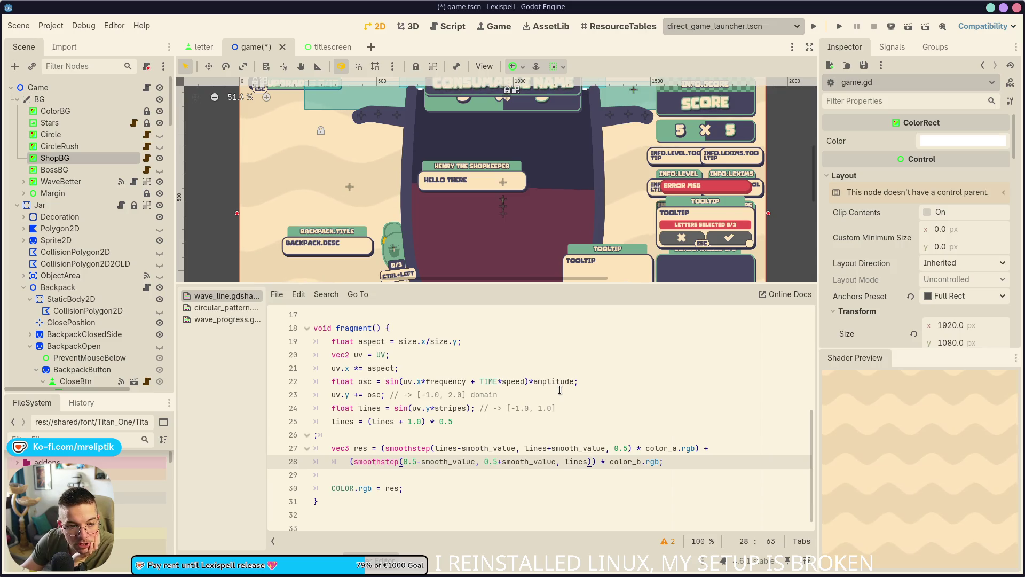
pyautogui.click(582, 381)
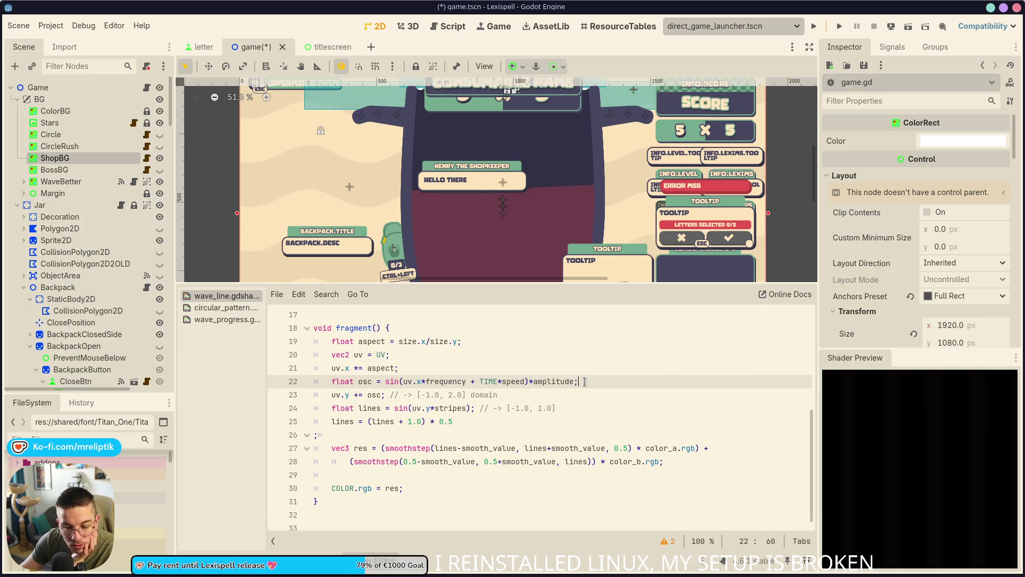
pyautogui.click(472, 342)
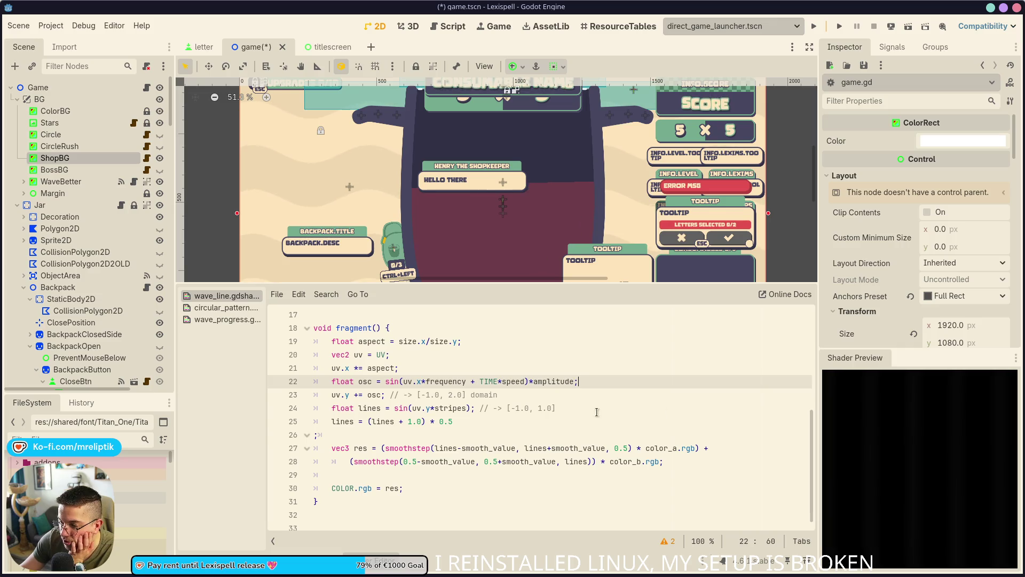
pyautogui.click(563, 397)
pyautogui.click(583, 427)
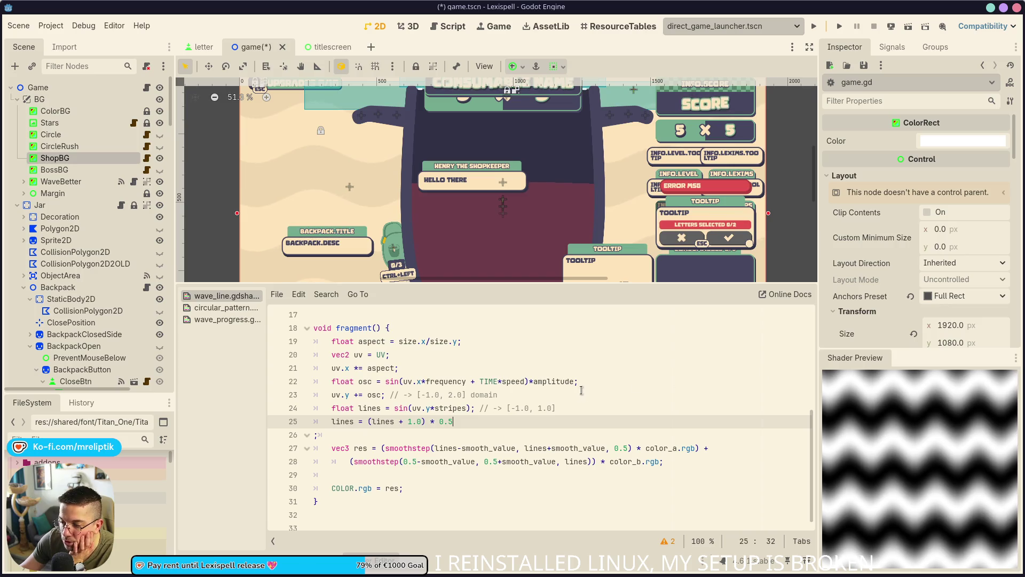
pyautogui.click(597, 381)
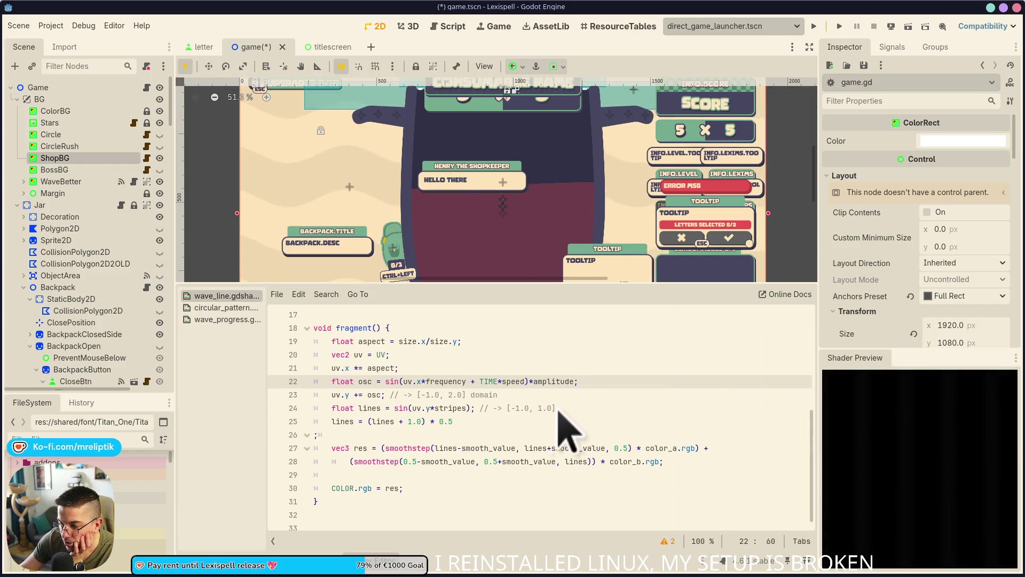
pyautogui.click(500, 421)
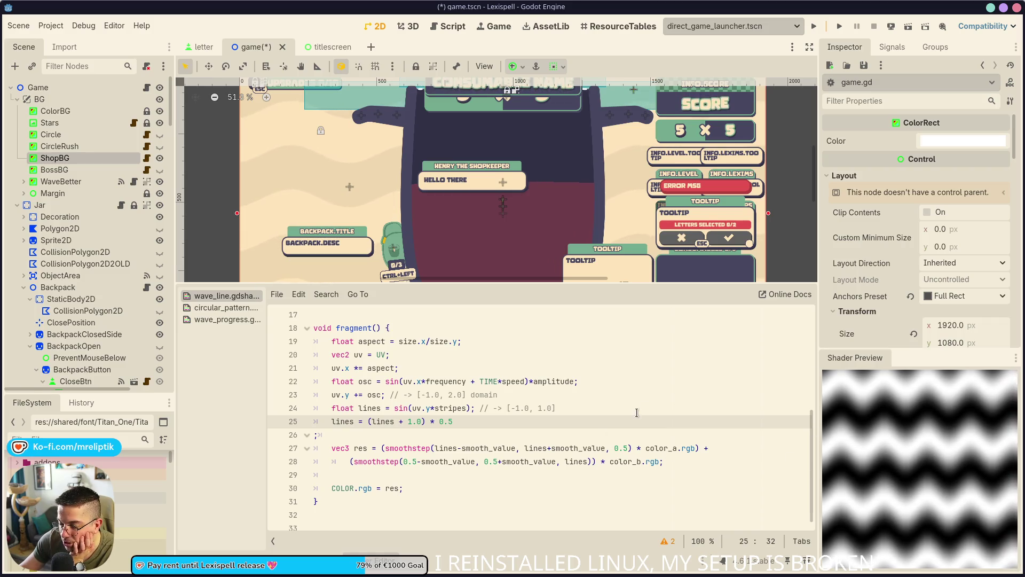
pyautogui.click(601, 384)
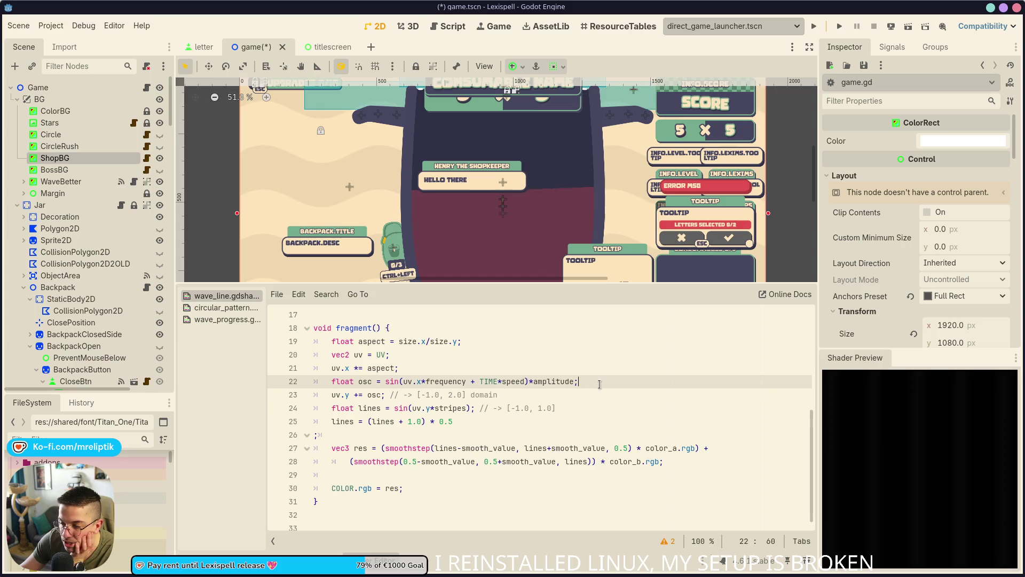
pyautogui.click(480, 369)
pyautogui.click(496, 343)
pyautogui.click(496, 367)
pyautogui.click(602, 380)
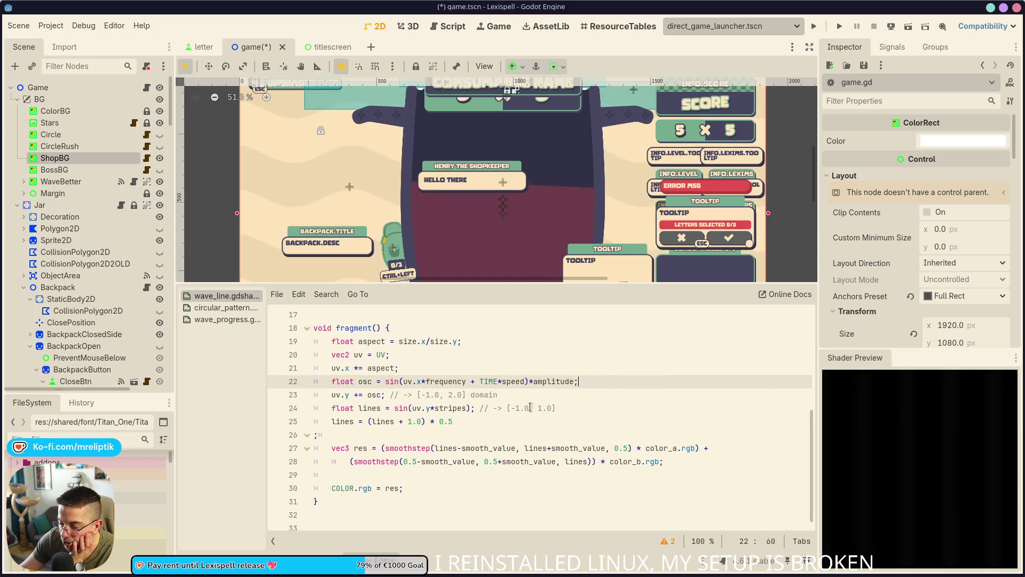
pyautogui.click(510, 396)
pyautogui.click(495, 420)
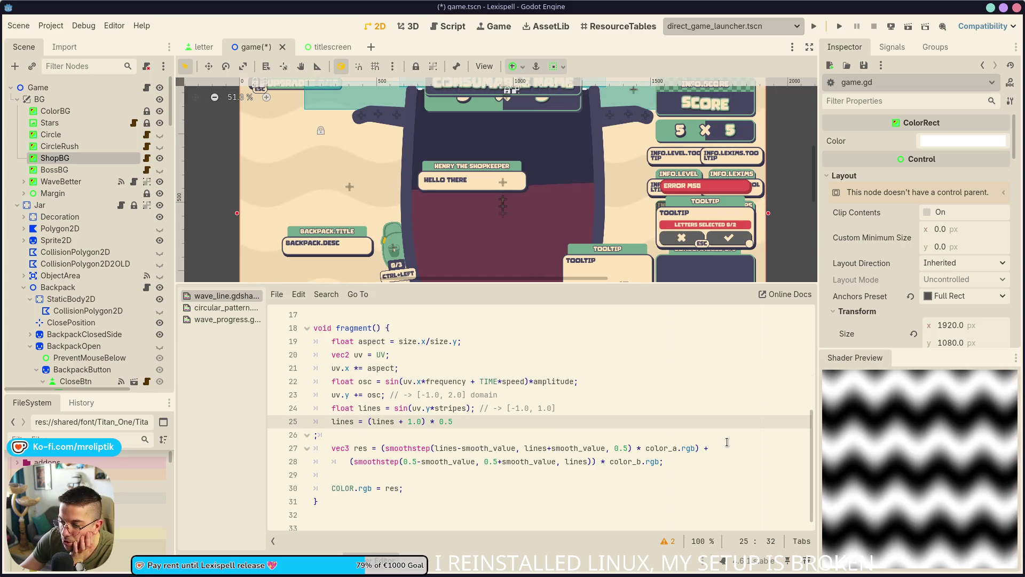
pyautogui.click(614, 461)
pyautogui.click(561, 434)
pyautogui.click(513, 395)
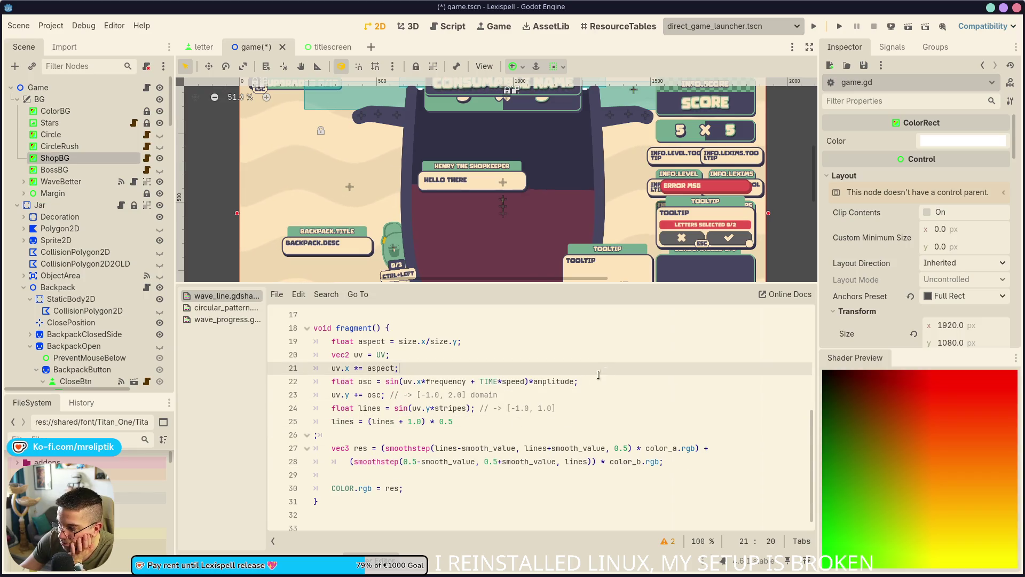
pyautogui.click(500, 420)
pyautogui.click(560, 395)
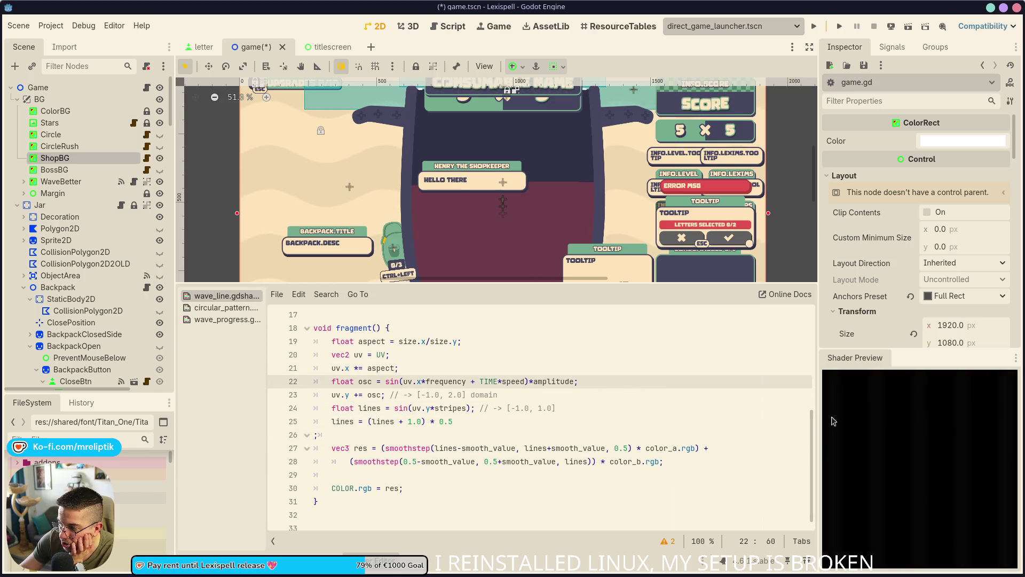
pyautogui.click(522, 420)
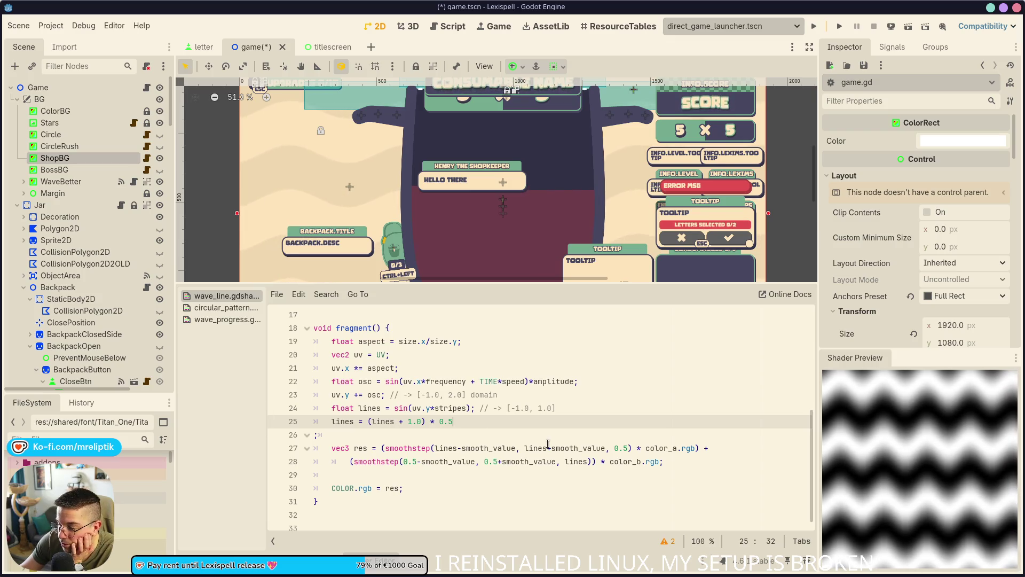
pyautogui.click(520, 399)
pyautogui.click(479, 340)
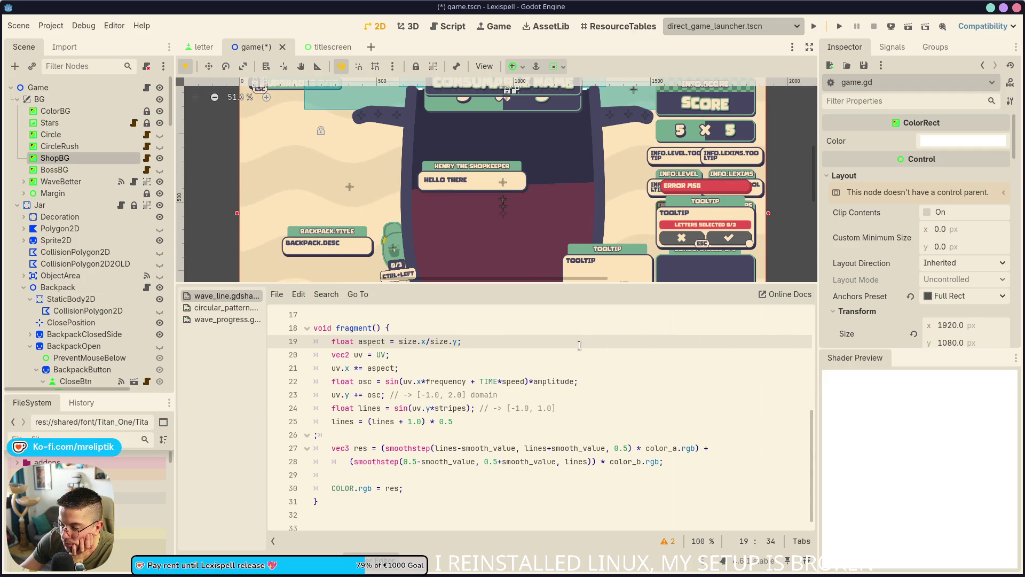
pyautogui.click(492, 364)
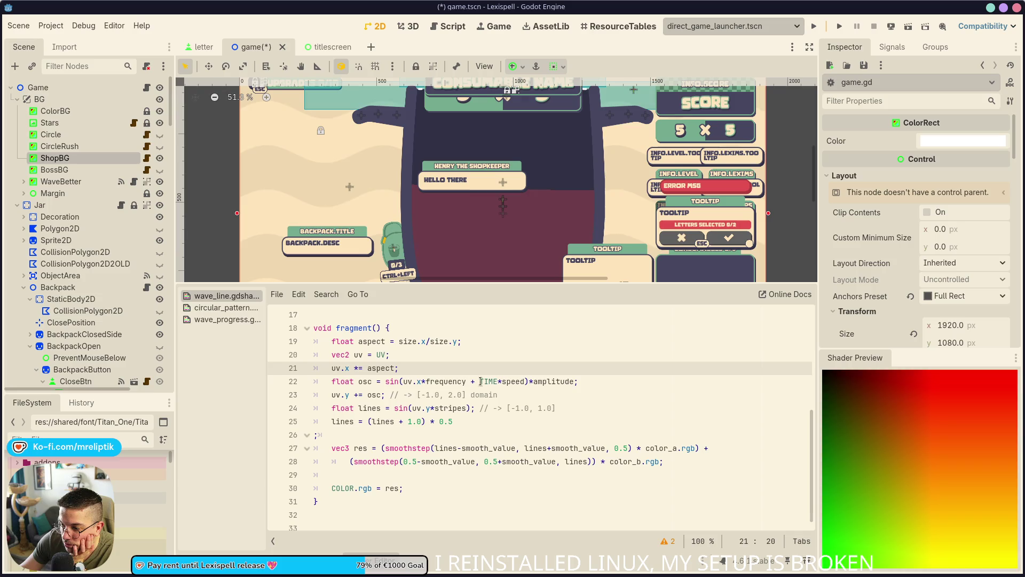
pyautogui.click(593, 383)
pyautogui.click(562, 401)
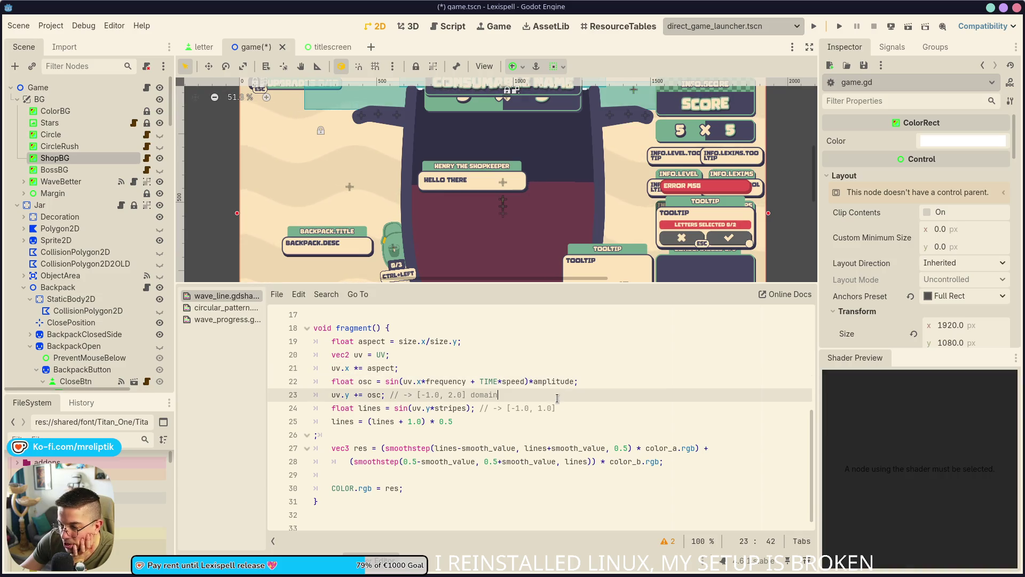
pyautogui.click(485, 409)
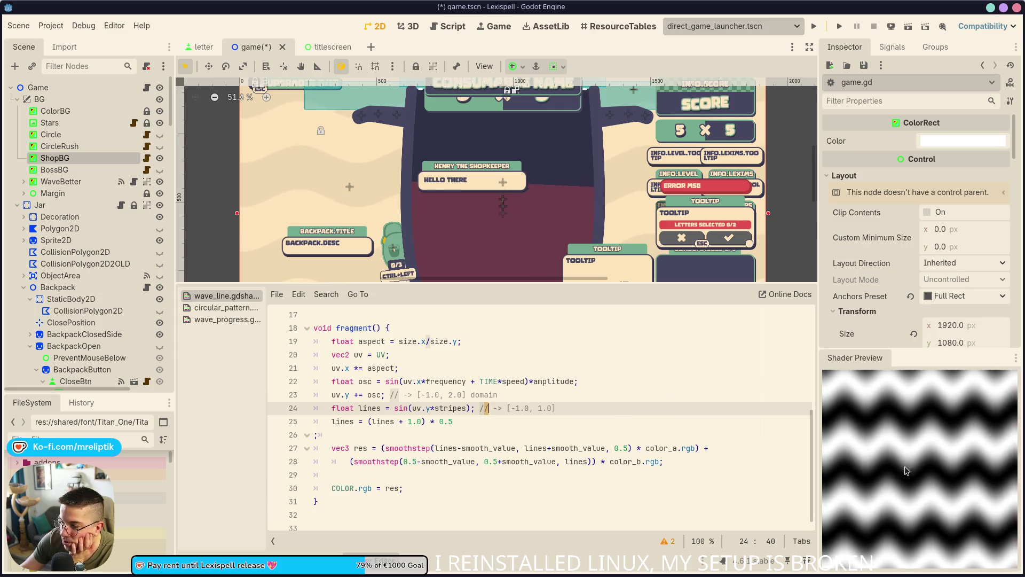
pyautogui.click(496, 423)
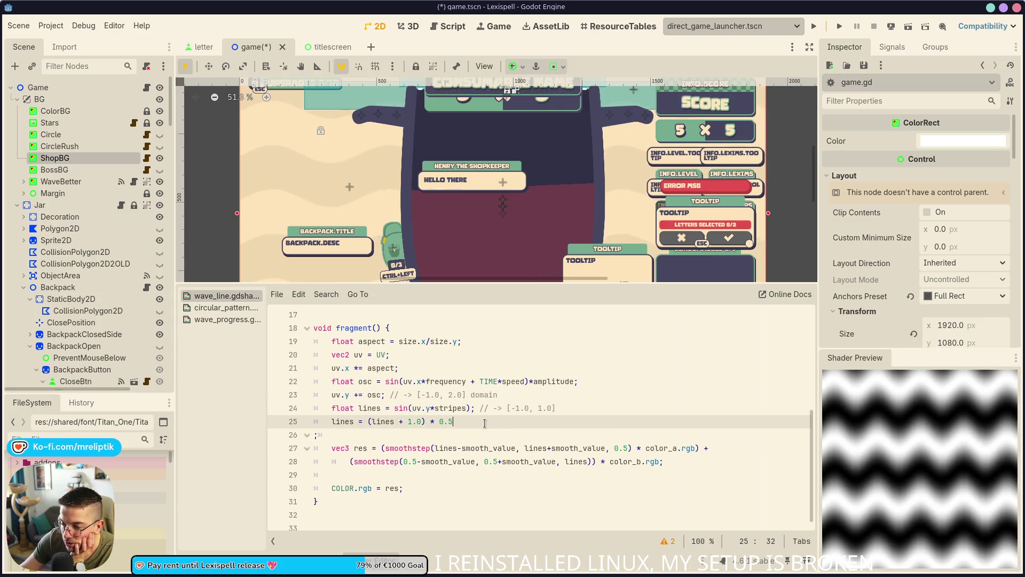
pyautogui.click(437, 355)
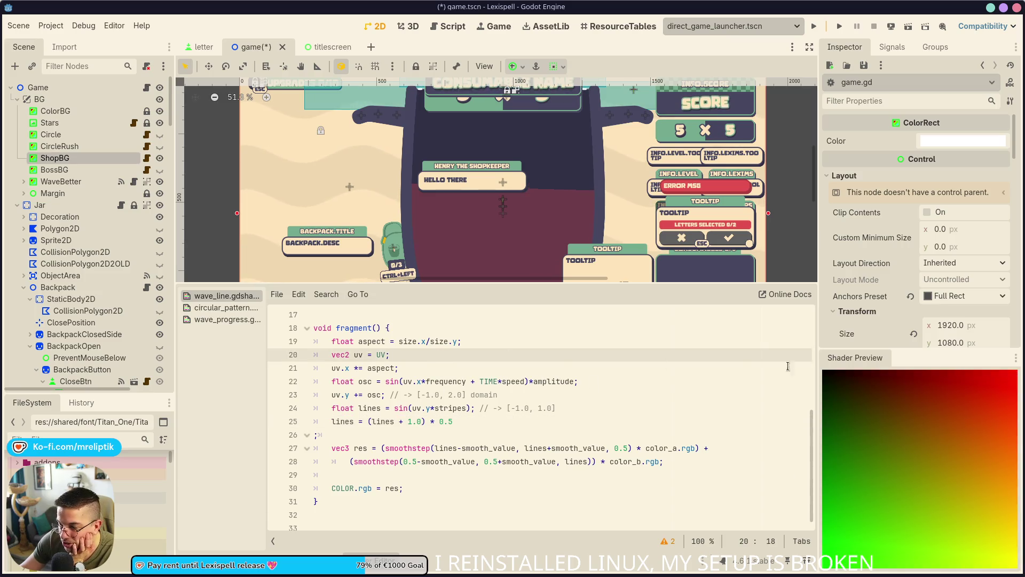
pyautogui.click(462, 422)
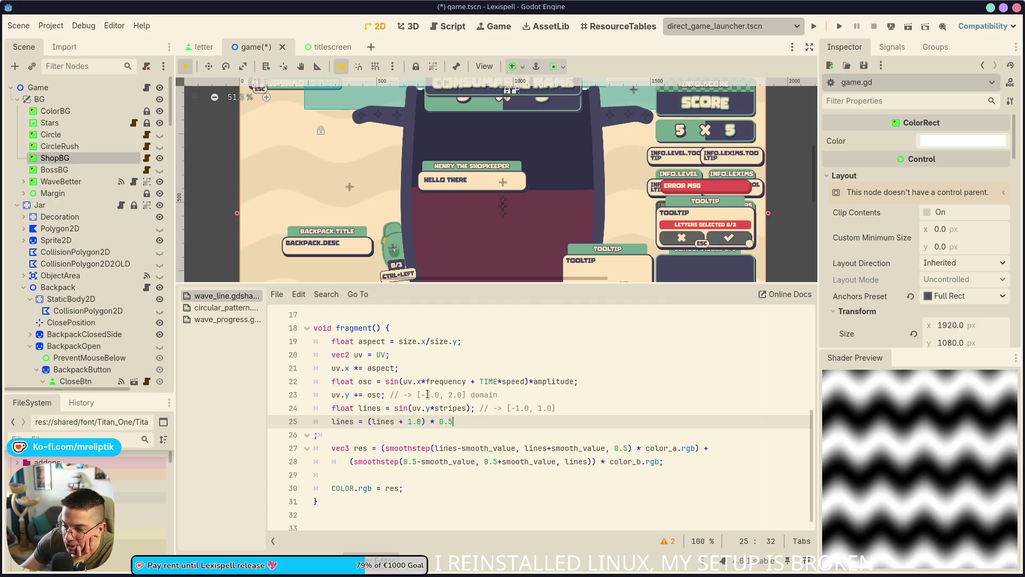
pyautogui.click(312, 435)
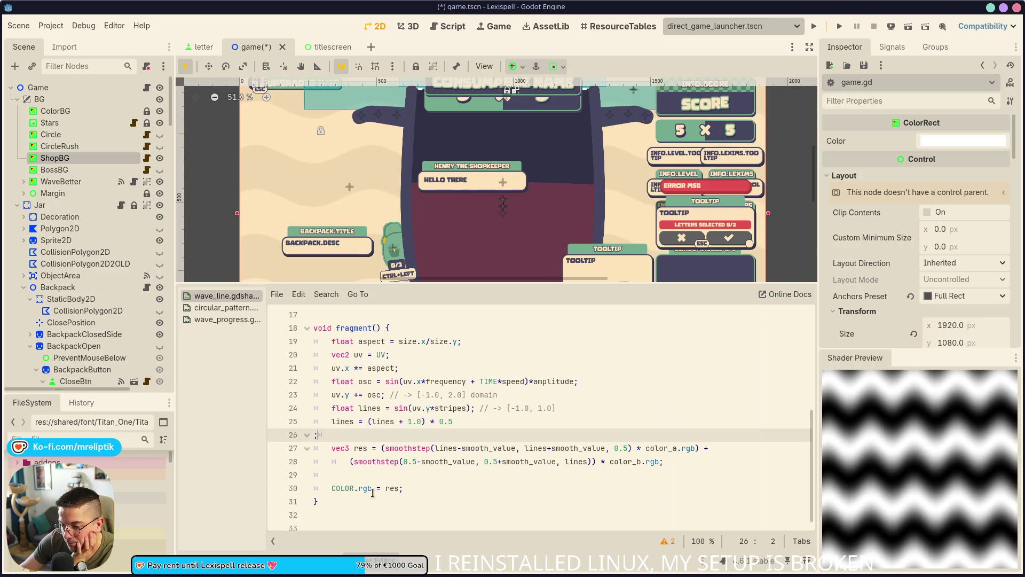
# Step: Join the stray semicolon onto the previous line and save the shader and scene
pyautogui.press('BackSpace')
pyautogui.write(';')
pyautogui.hotkey('ctrl', 's')
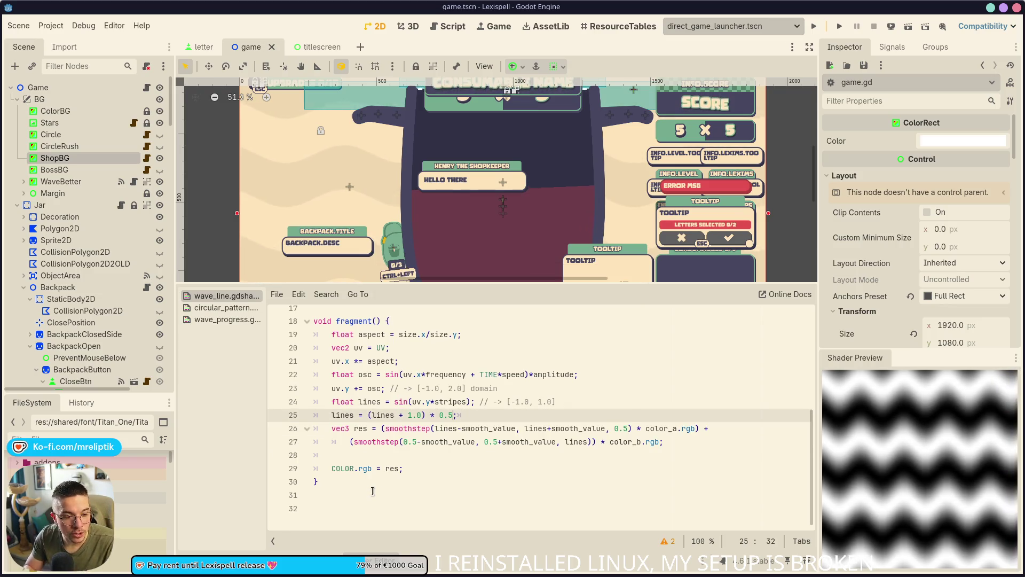
pyautogui.hotkey('ctrl', 'End')
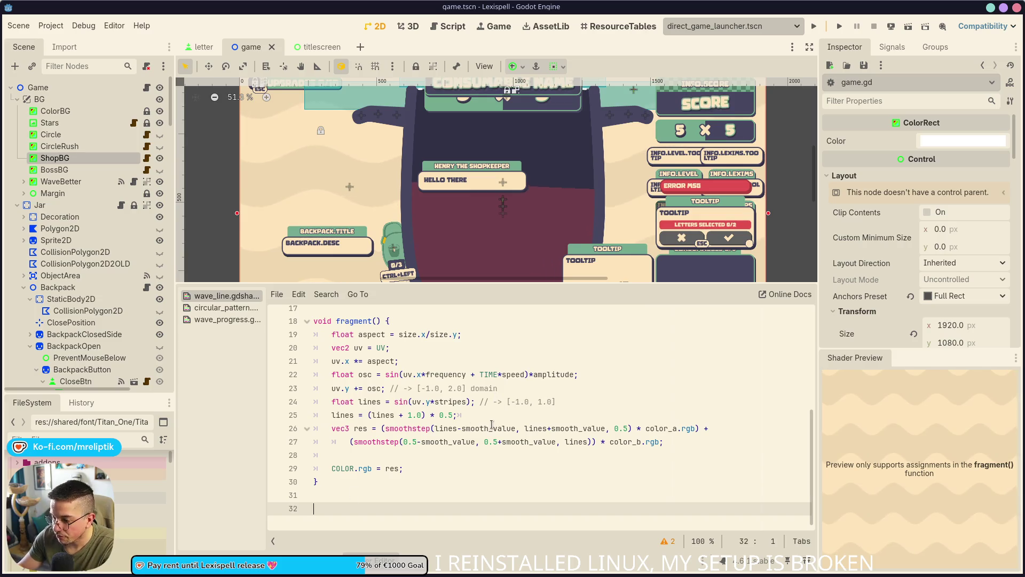
pyautogui.click(492, 424)
pyautogui.click(498, 414)
pyautogui.hotkey('ctrl', 's')
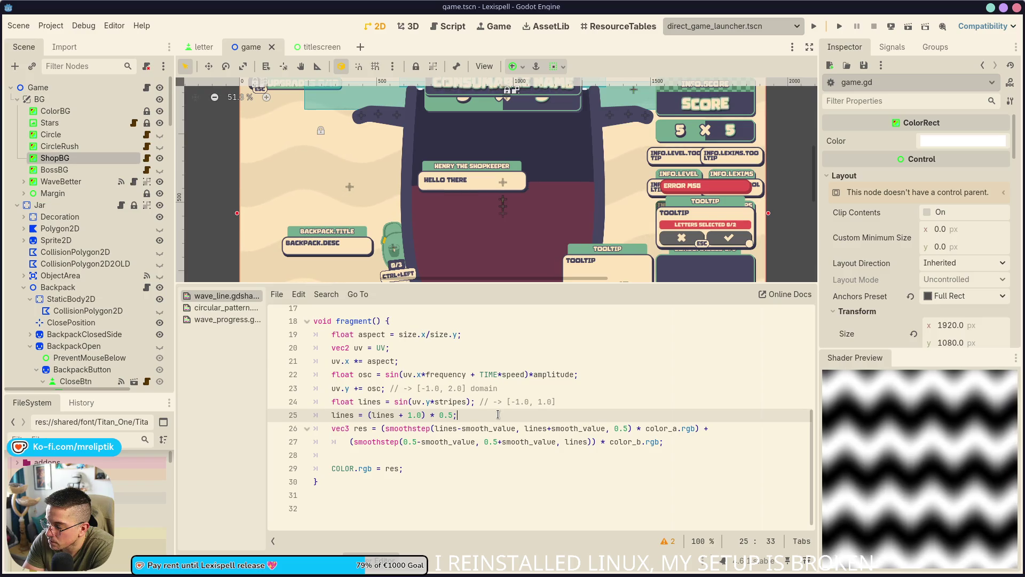
# Step: Preview the uv.y offset, aspect-corrected UV, osc, sine stripes and final wave lines, then return to Bluesky
pyautogui.click(539, 393)
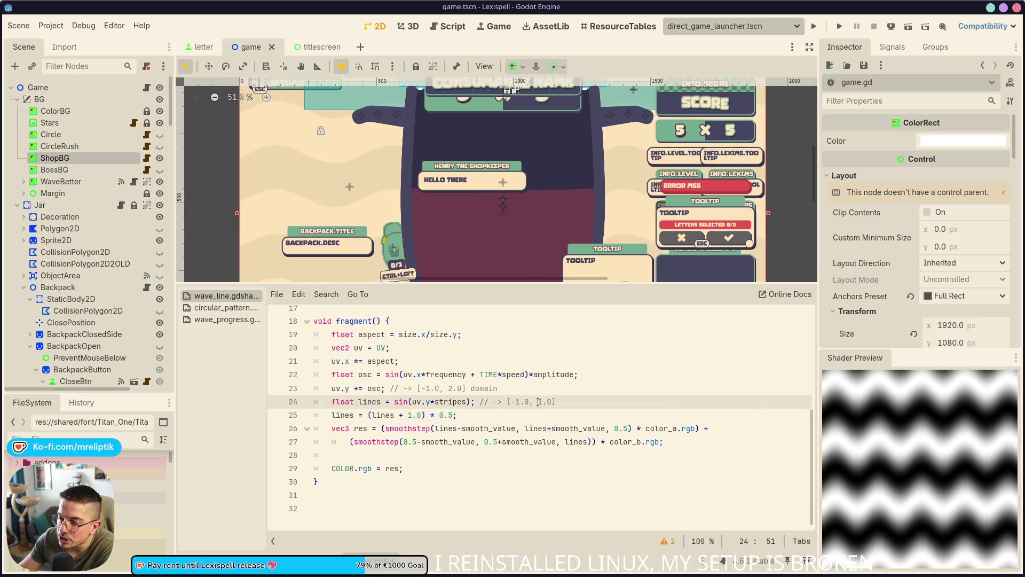
pyautogui.click(488, 372)
pyautogui.click(432, 360)
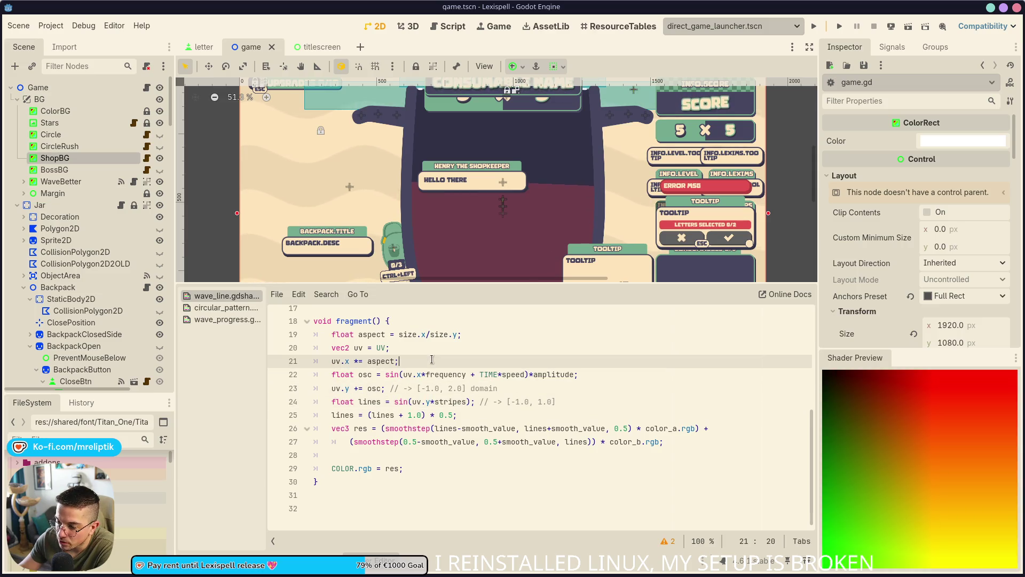
pyautogui.click(411, 377)
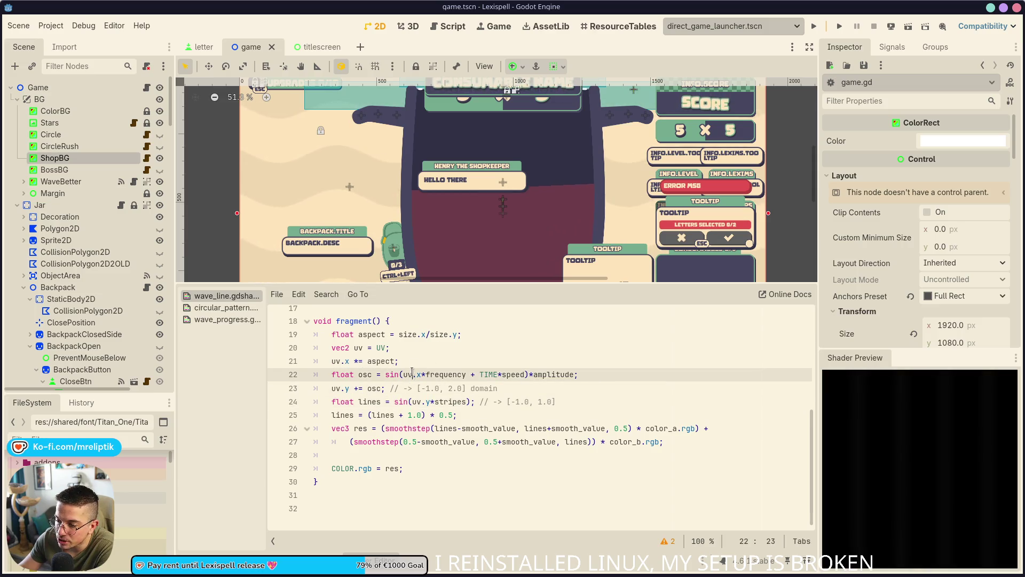
pyautogui.click(416, 360)
pyautogui.click(420, 375)
pyautogui.click(370, 389)
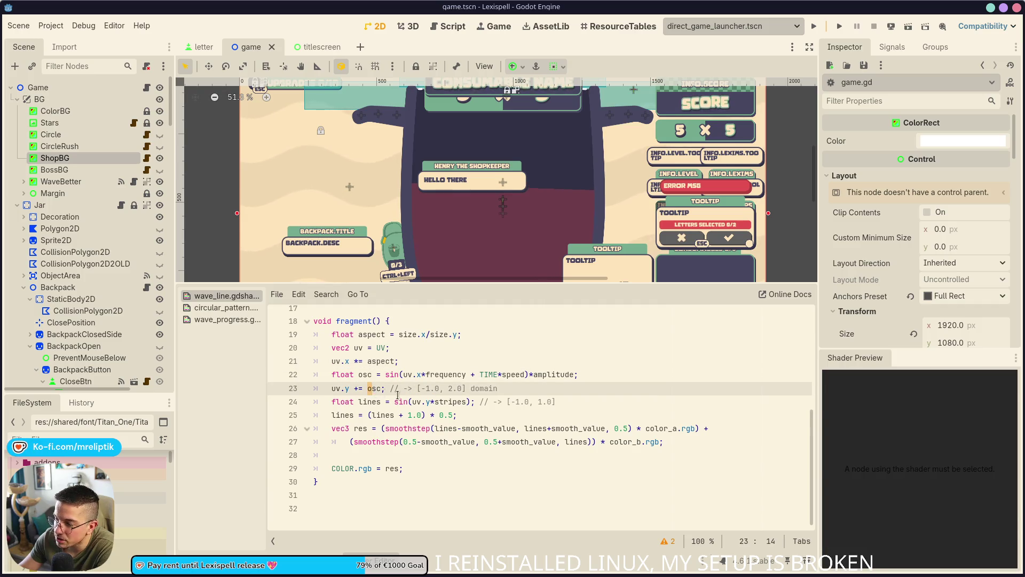
pyautogui.click(413, 402)
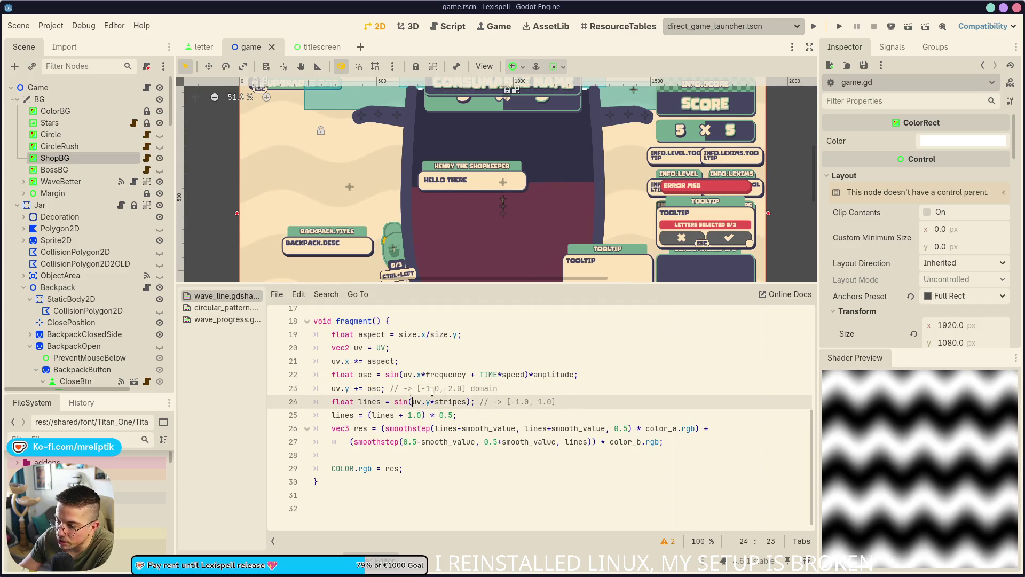
pyautogui.click(441, 415)
pyautogui.click(452, 430)
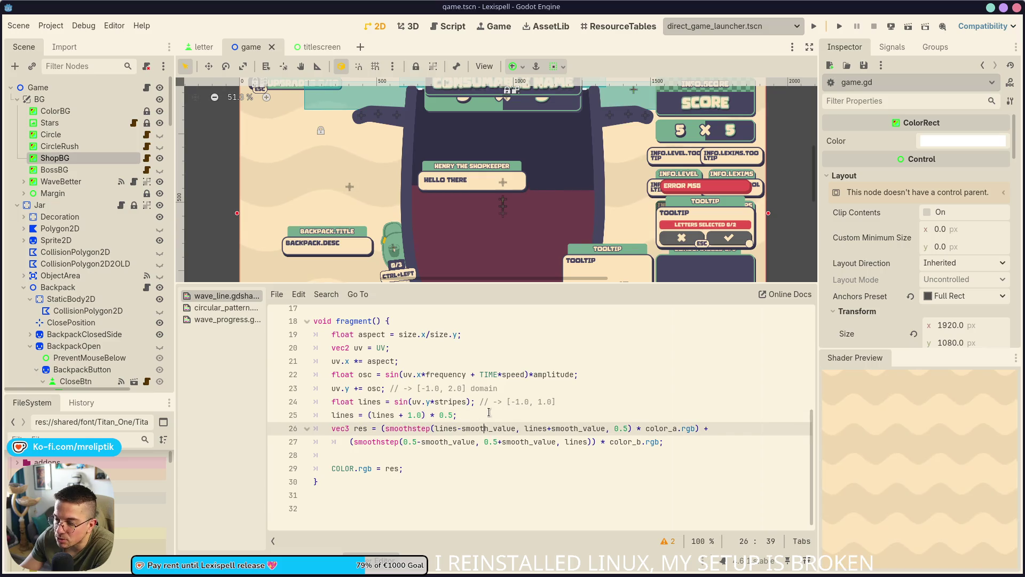
pyautogui.click(519, 401)
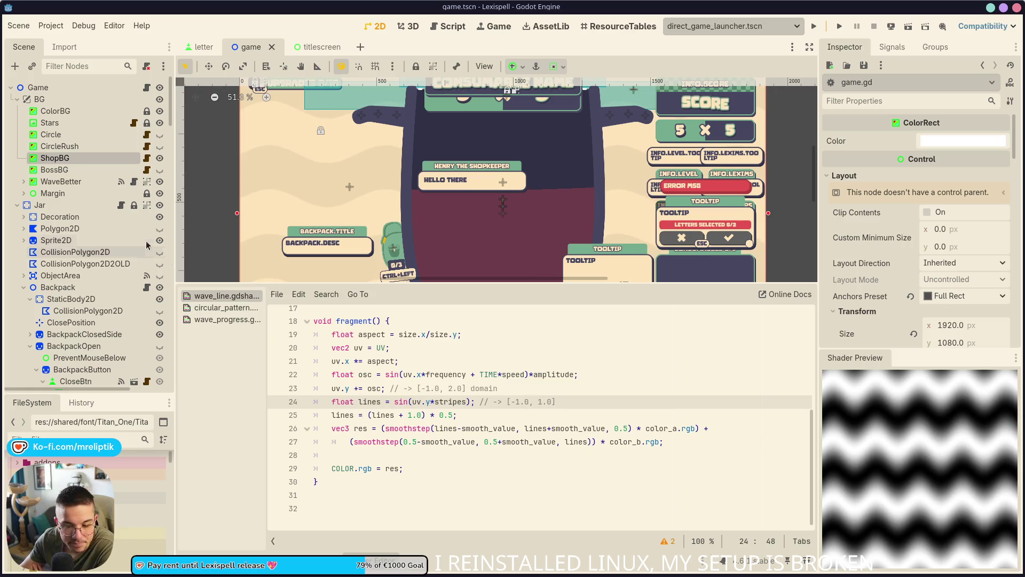
pyautogui.click(116, 563)
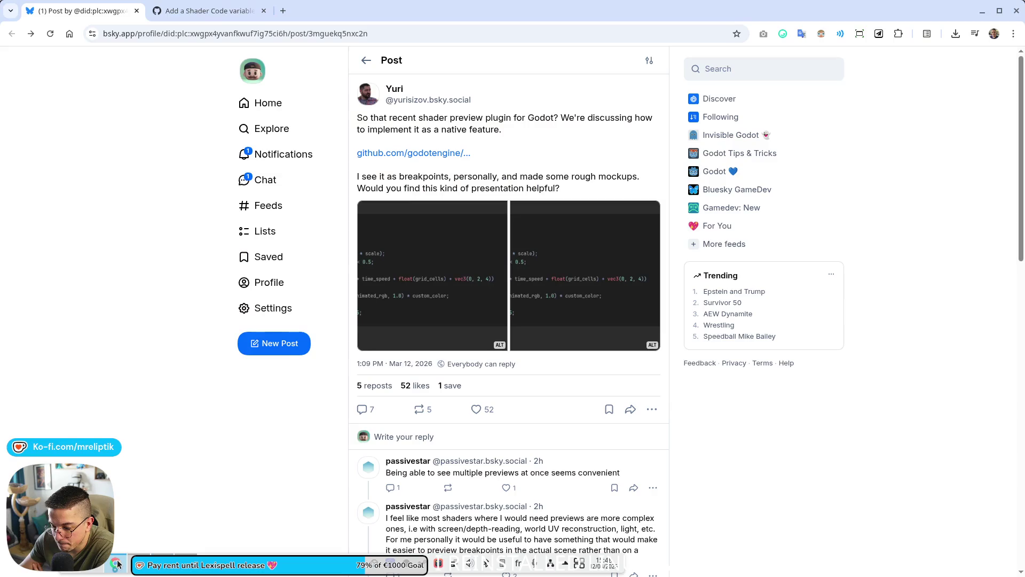
# Step: Like passivestar's in-scene preview reply and the main post, then open the reply composer
pyautogui.scroll(-5, 409, 271)
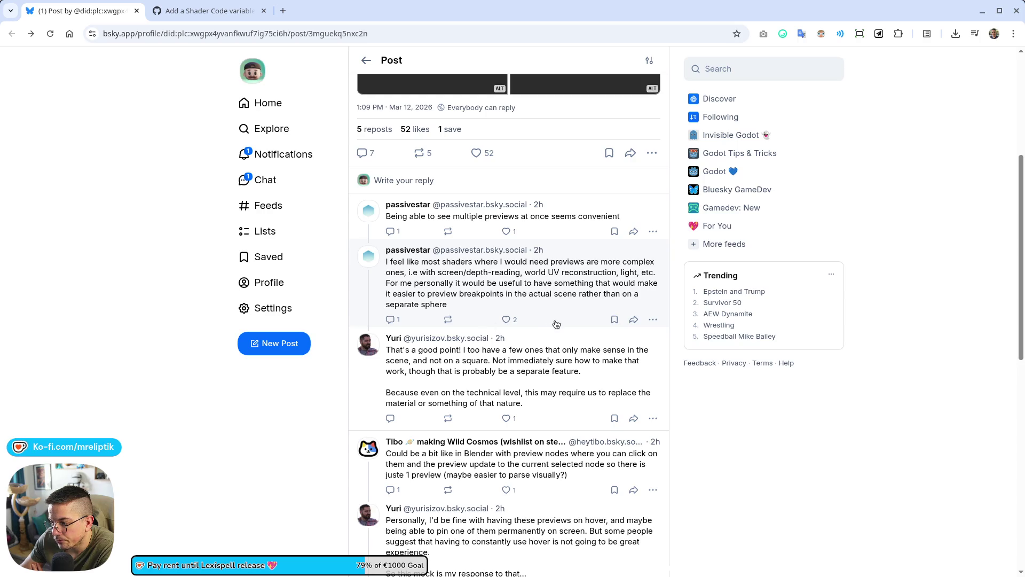
pyautogui.click(505, 319)
pyautogui.click(482, 156)
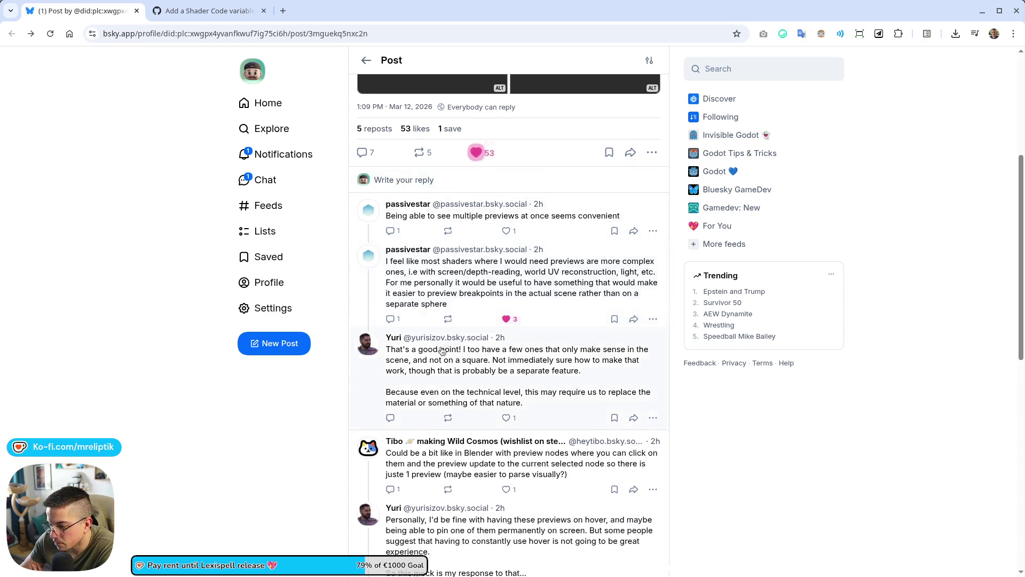
pyautogui.scroll(-3, 422, 358)
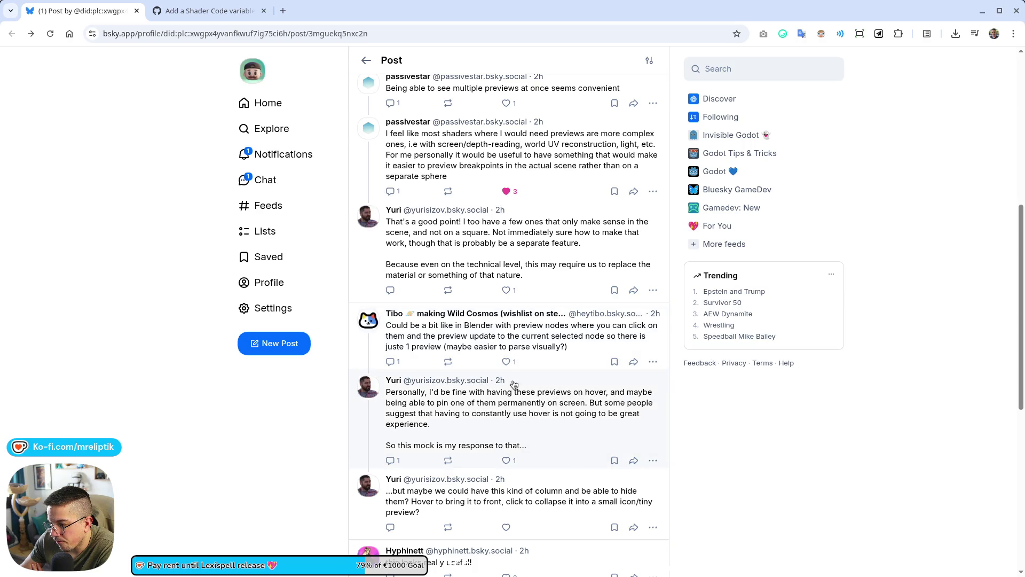
pyautogui.scroll(-3, 441, 319)
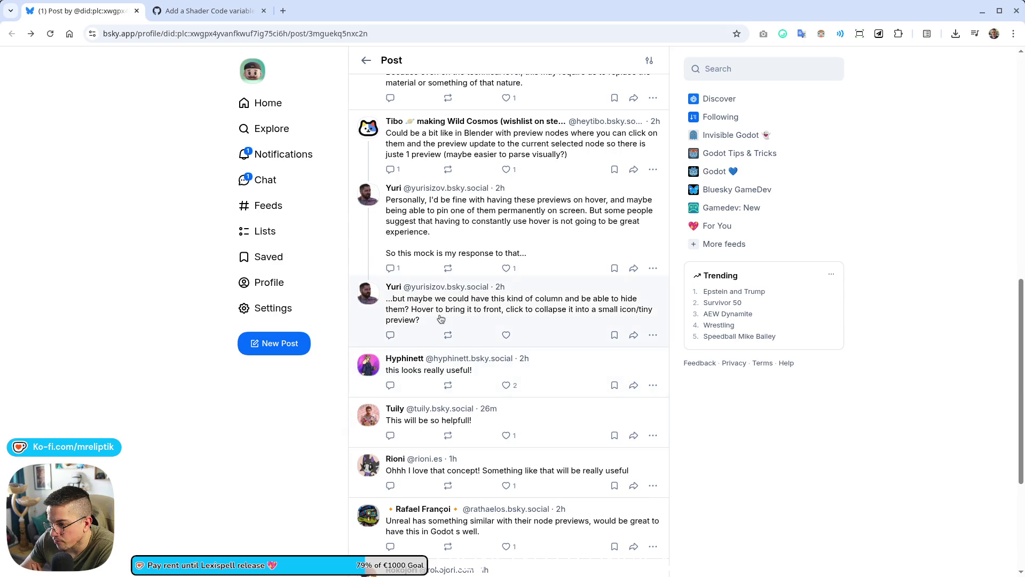
pyautogui.scroll(3, 441, 319)
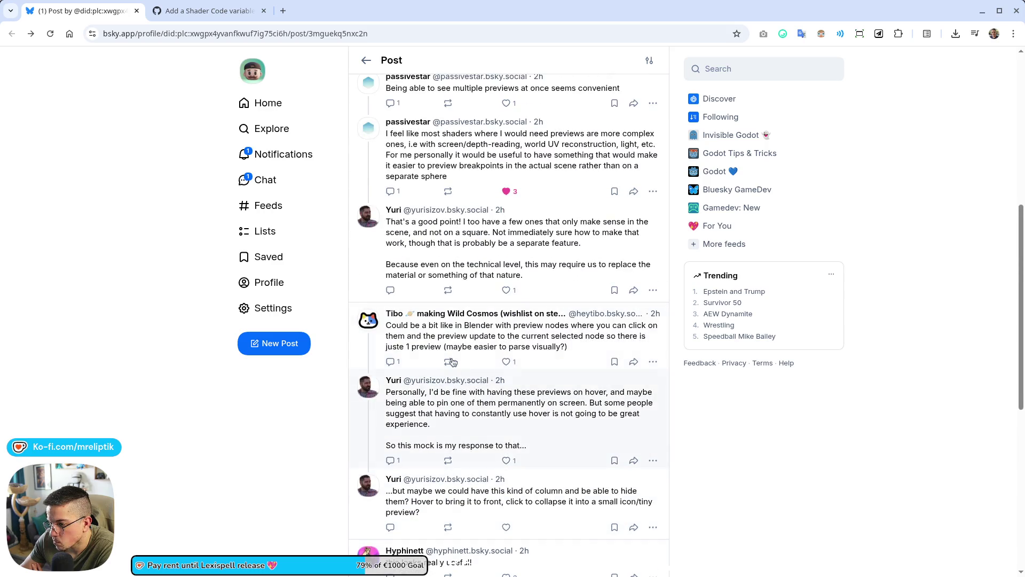
pyautogui.scroll(6, 453, 362)
pyautogui.click(398, 437)
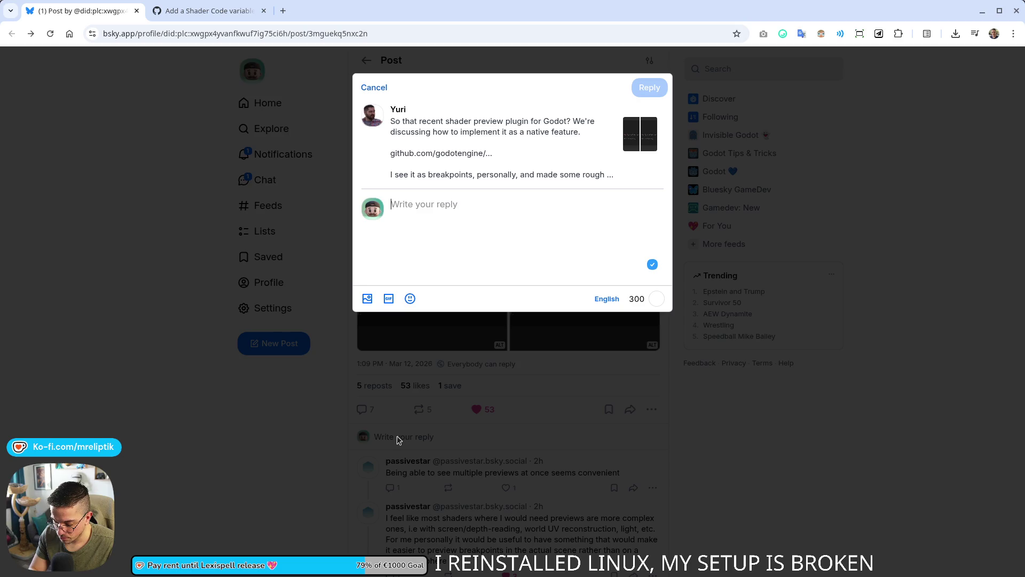
# Step: Post a reply about skimming shader code with the preview, suggesting breakpoint and immediate tool versions
pyautogui.write('I us')
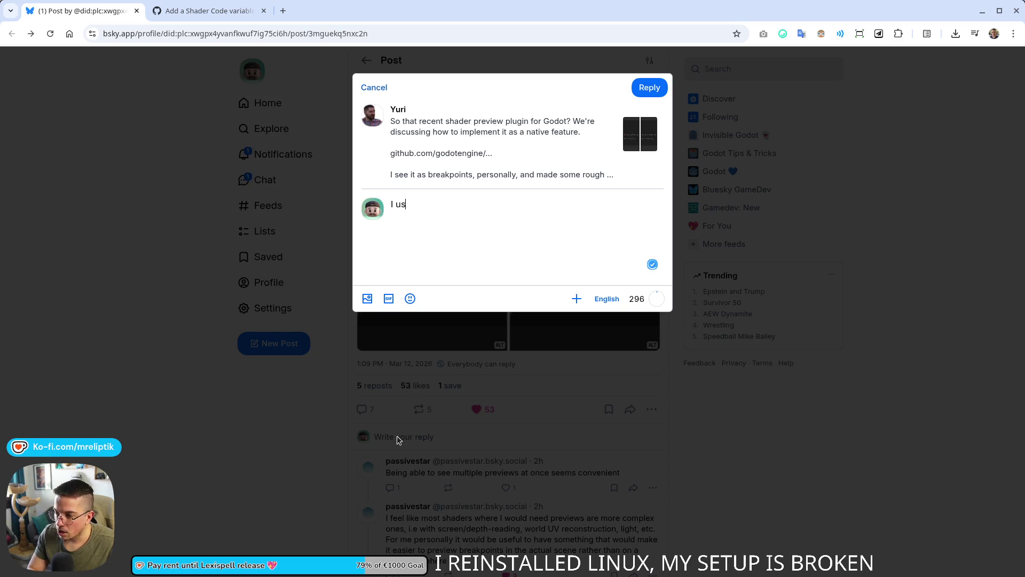
pyautogui.write('e the shader pe')
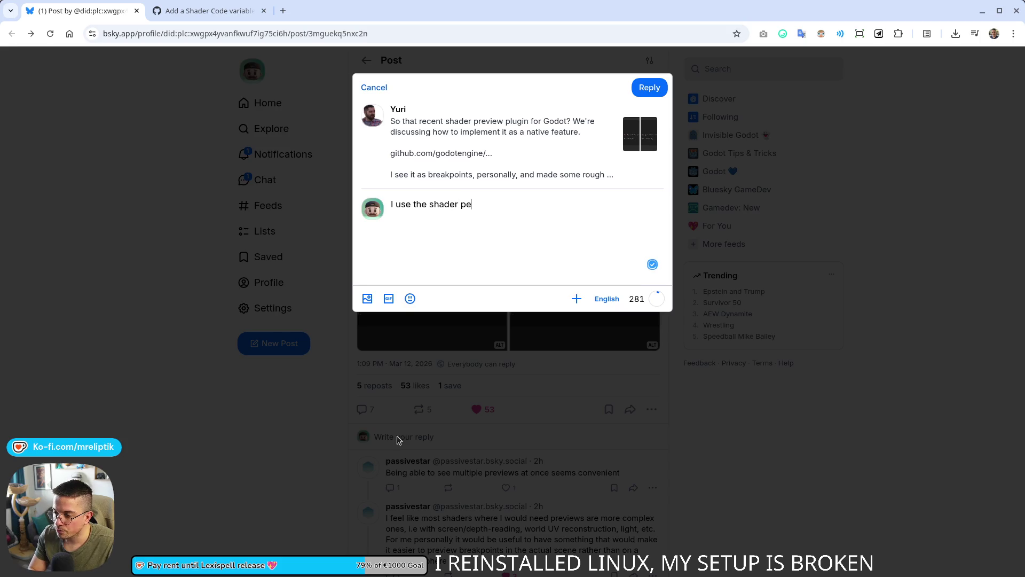
pyautogui.press('BackSpace')
pyautogui.write('review as a ')
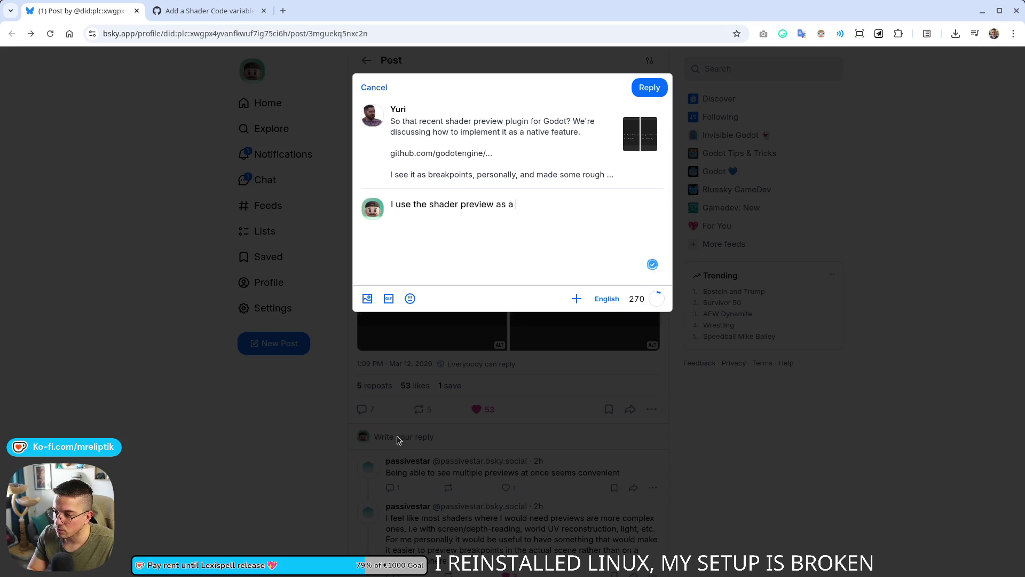
pyautogui.write('way to skim thr')
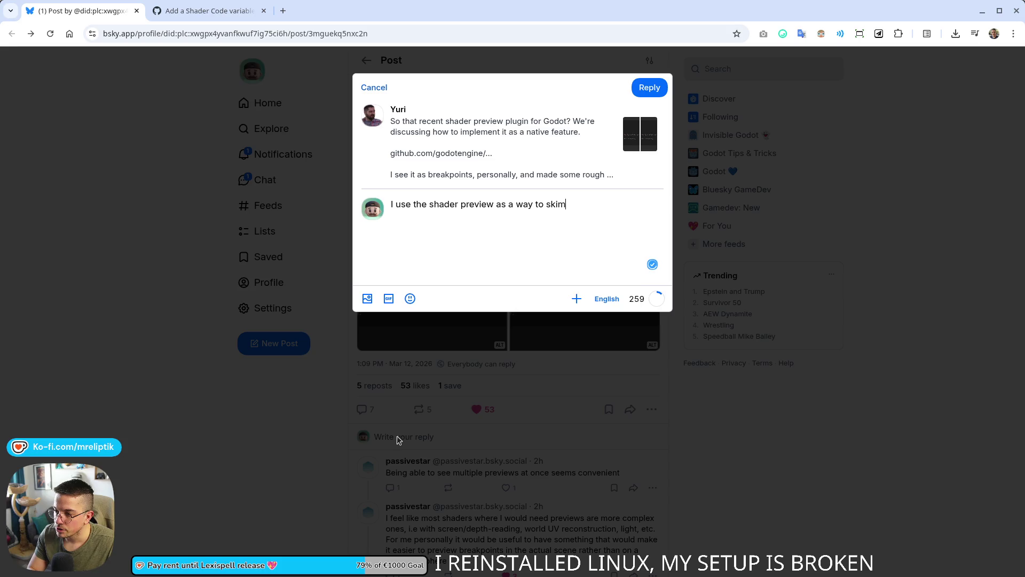
pyautogui.write('ough the ')
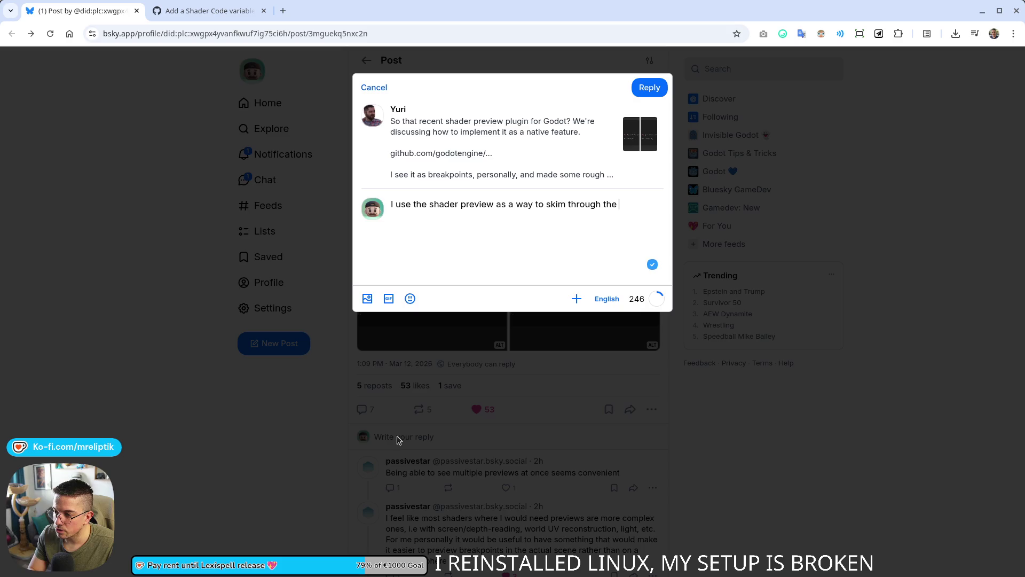
pyautogui.write('shader code and create a previw')
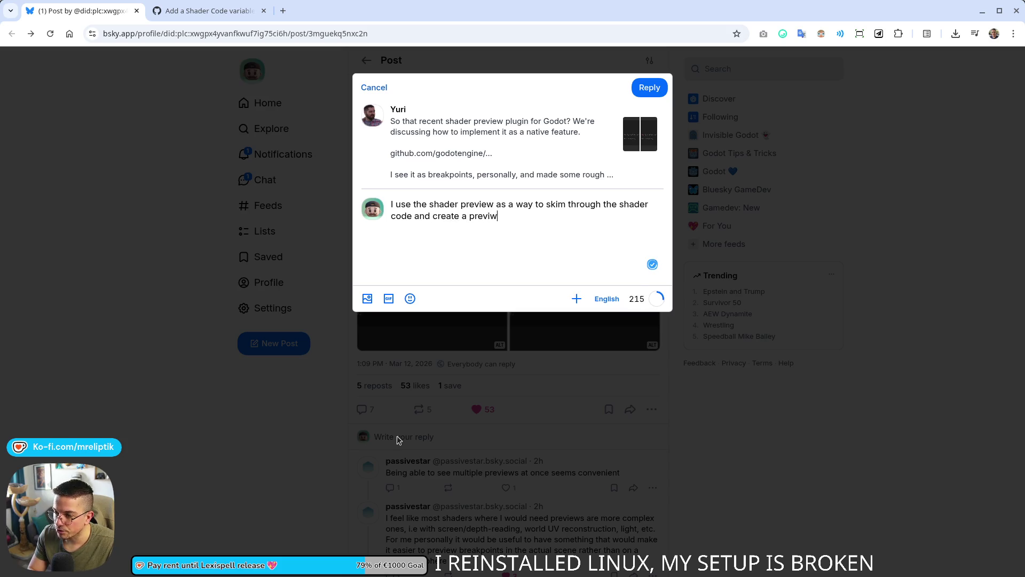
pyautogui.press('BackSpace')
pyautogui.write('ew of ')
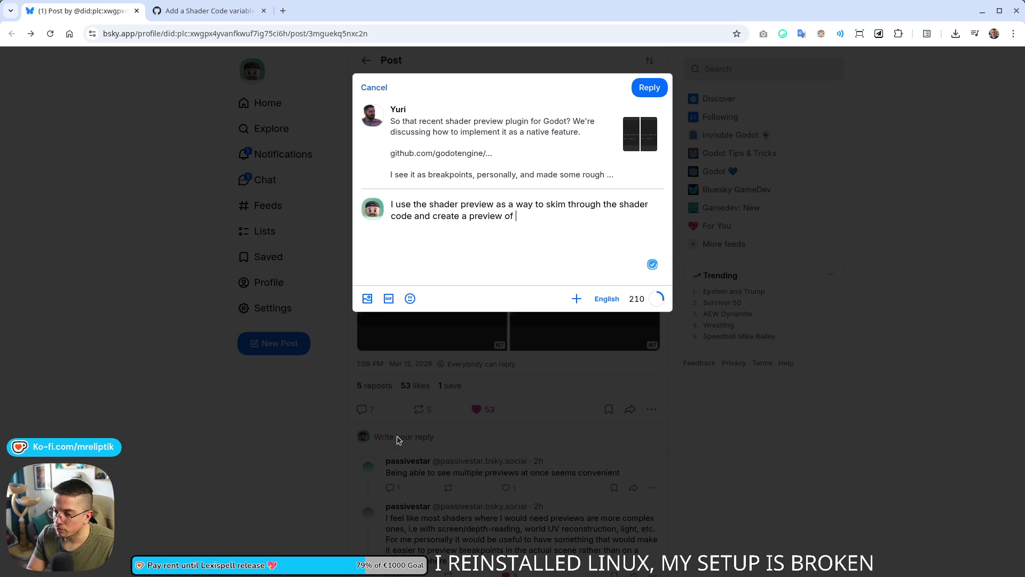
pyautogui.write('whatthe sahder ')
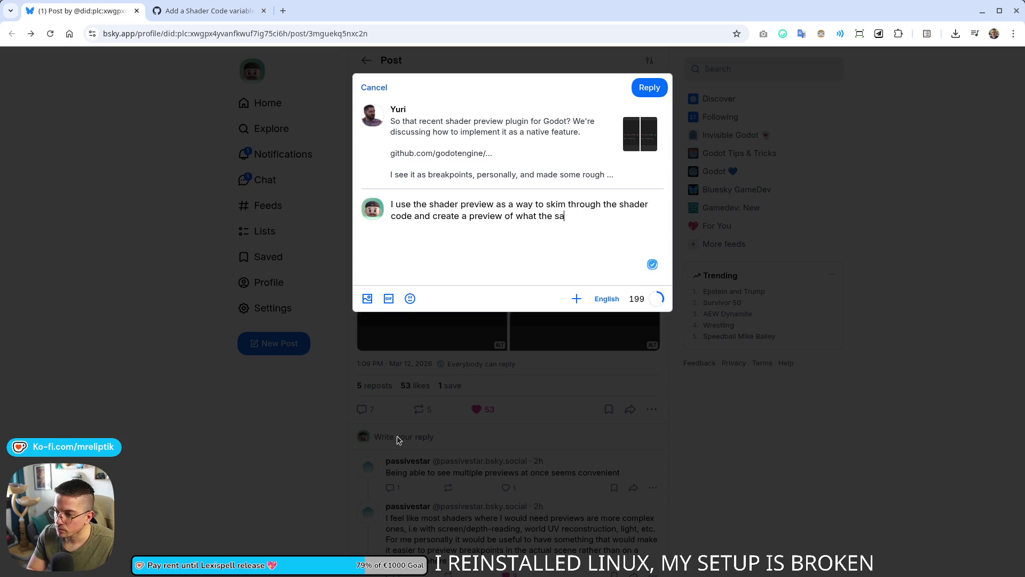
pyautogui.write('is t')
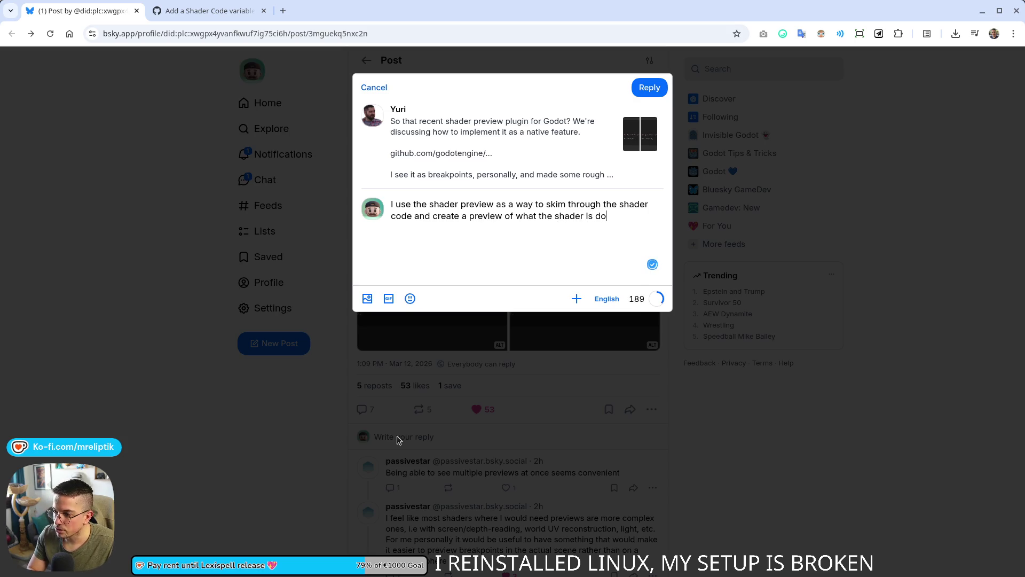
pyautogui.write('ing')
pyautogui.write(". I don't real")
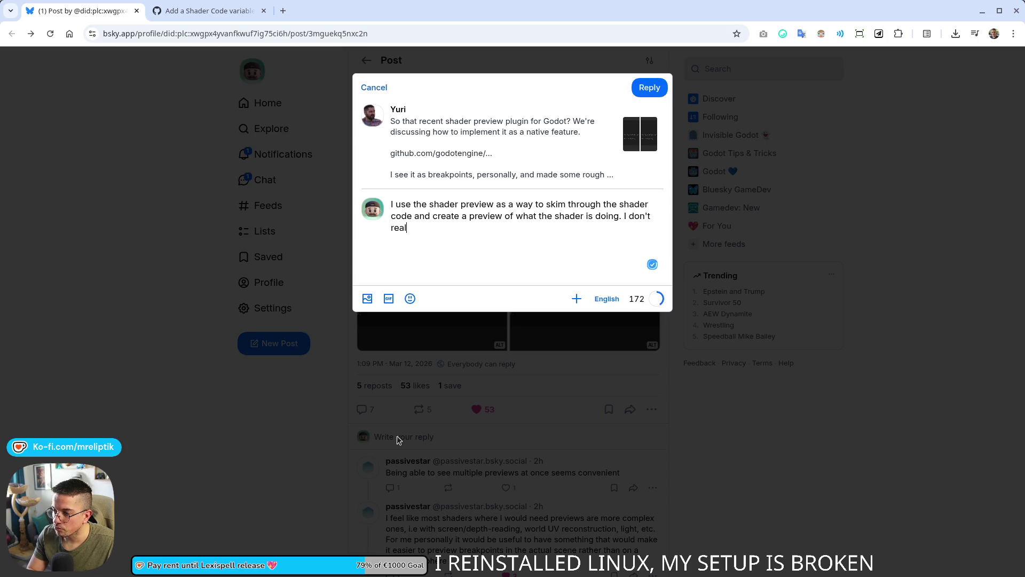
pyautogui.write('ly use it as a break')
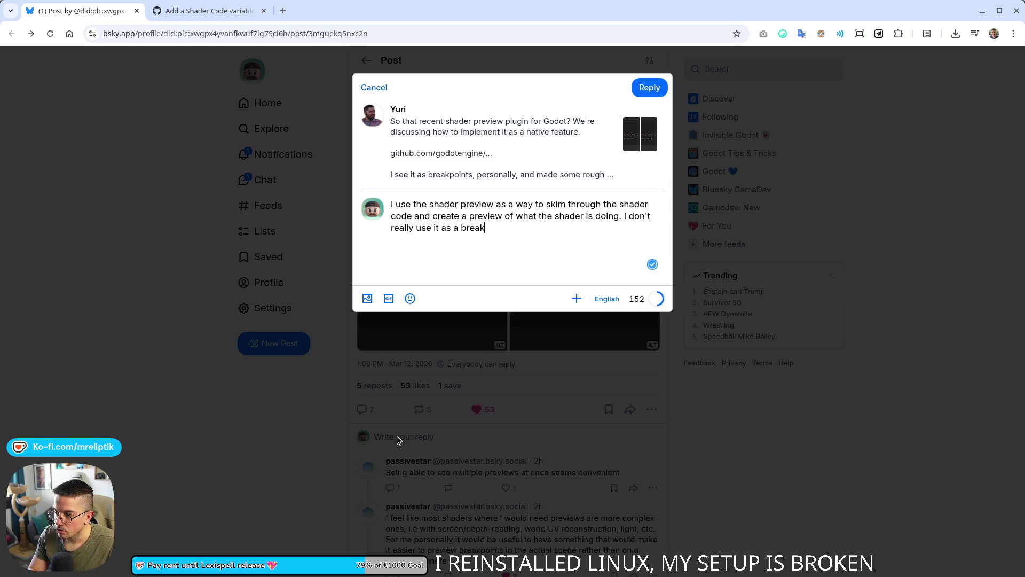
pyautogui.write('e you are. I ')
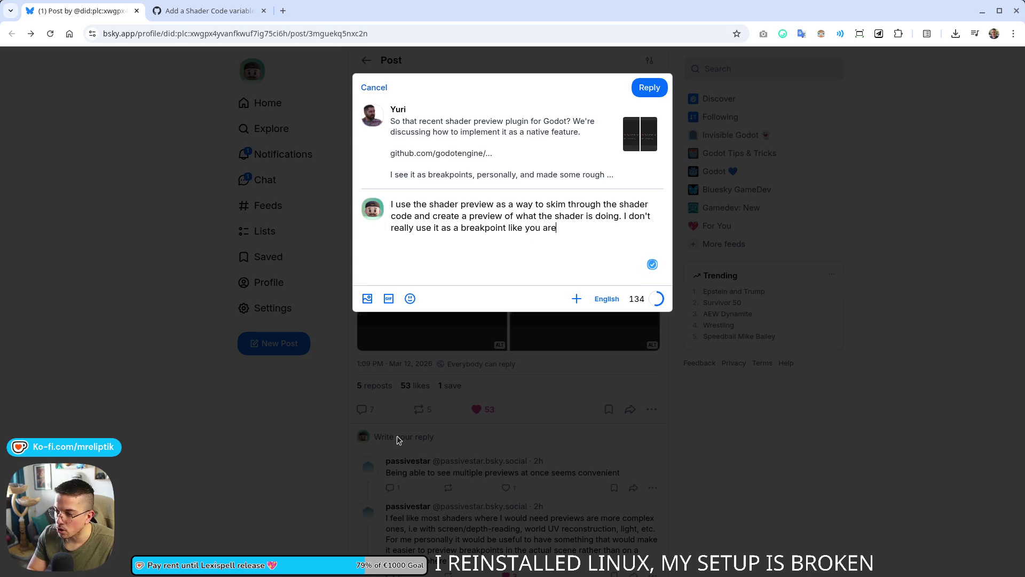
pyautogui.write('could see the')
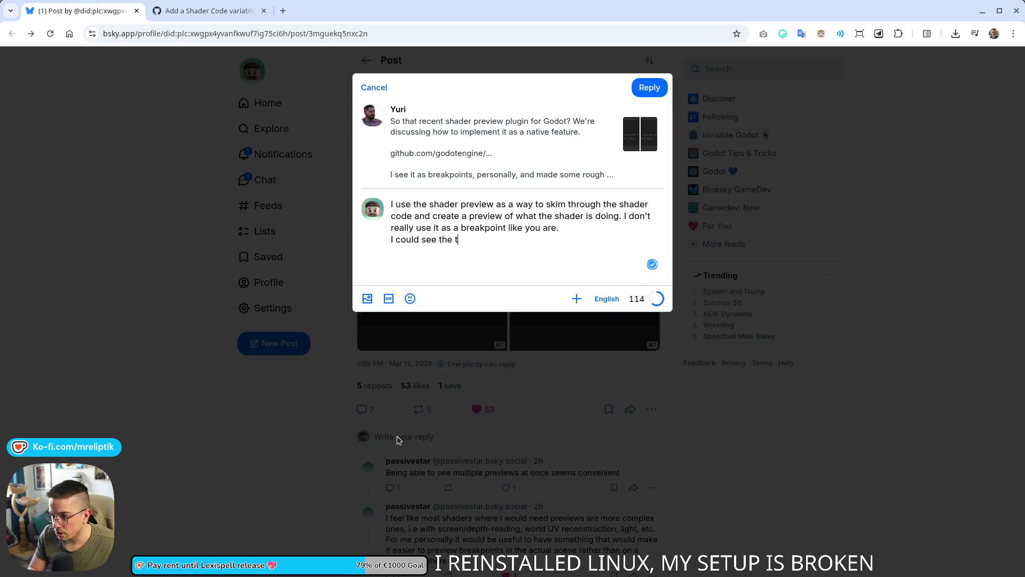
pyautogui.write('t')
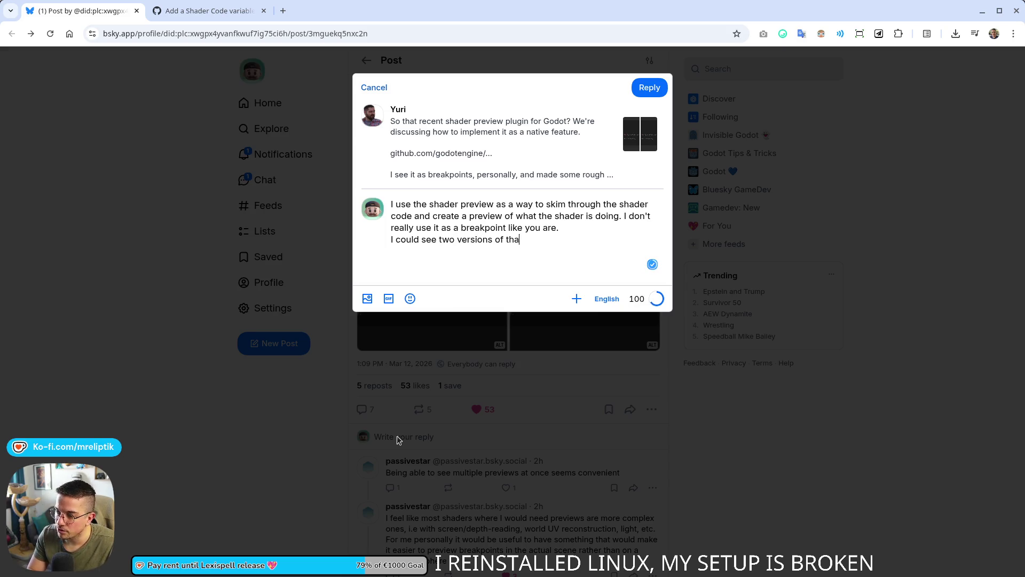
pyautogui.write('tool to')
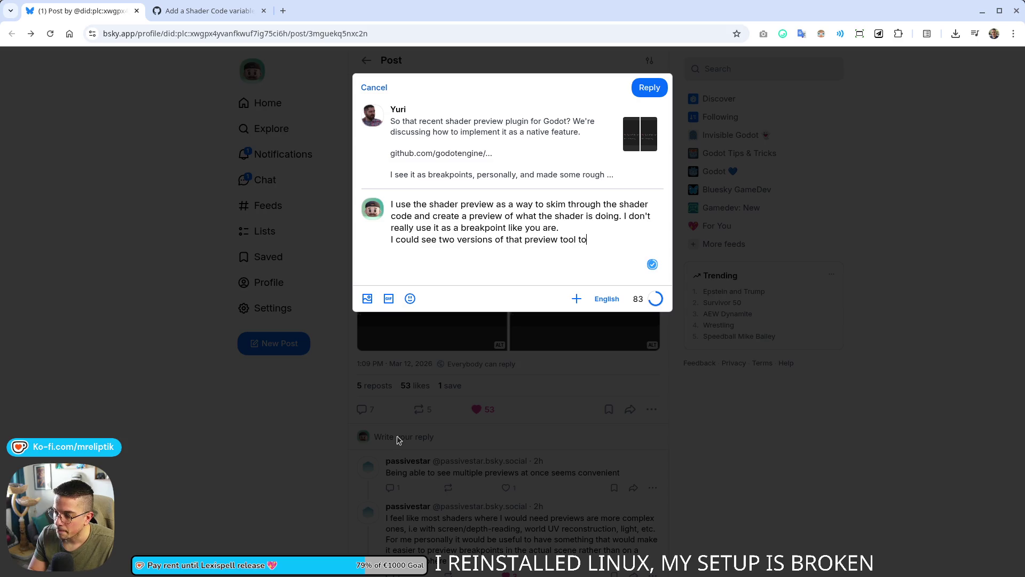
pyautogui.write('botyh ')
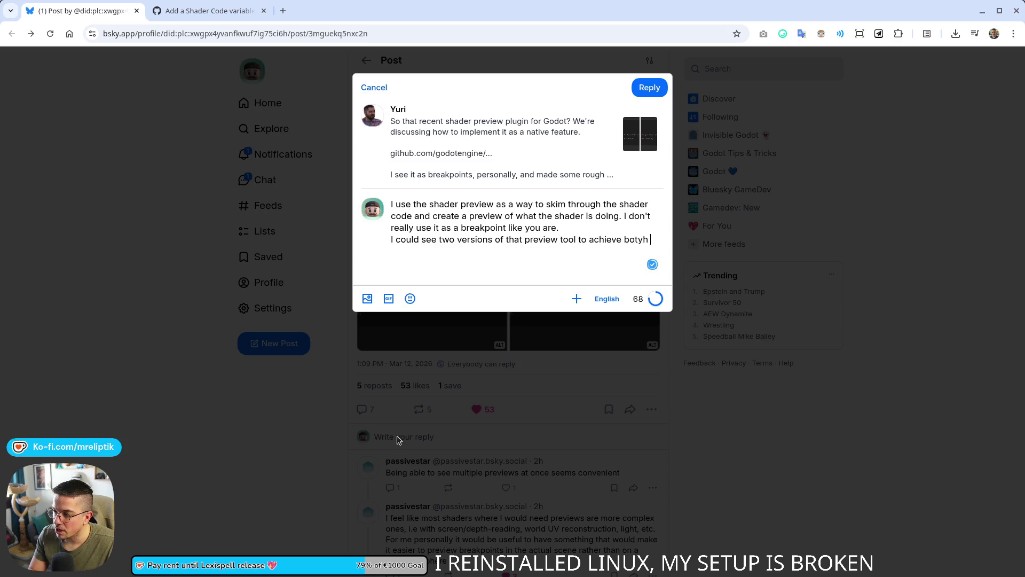
pyautogui.press('BackSpace')
pyautogui.press('BackSpace')
pyautogui.press('BackSpace')
pyautogui.write('h a breakp')
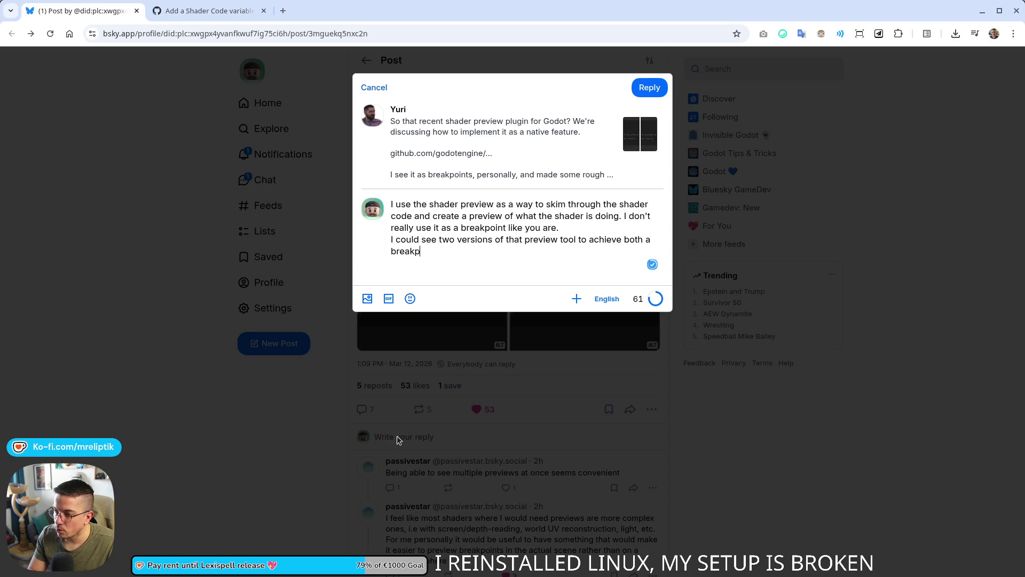
pyautogui.write('oint and an')
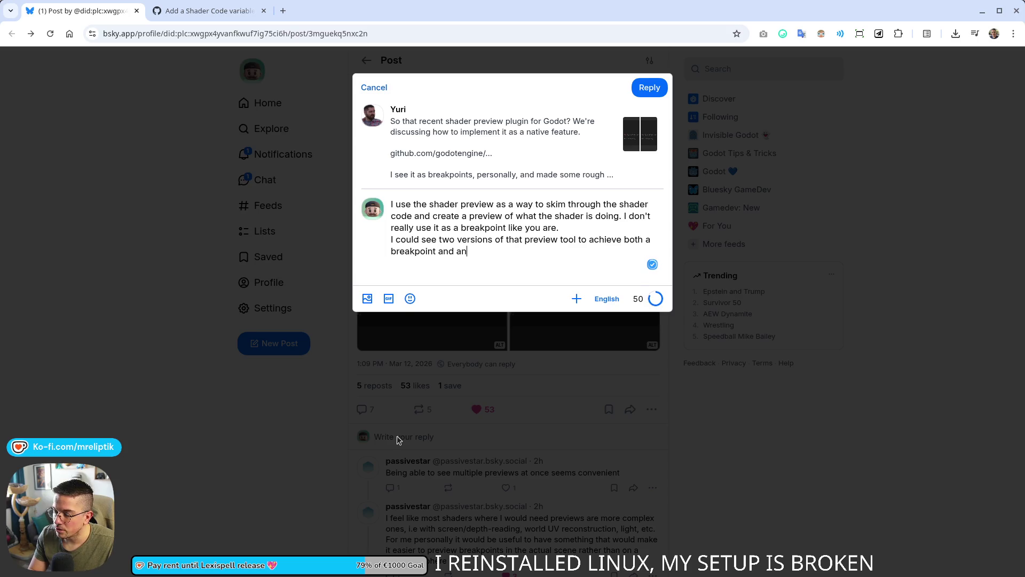
pyautogui.write('immediate" preview')
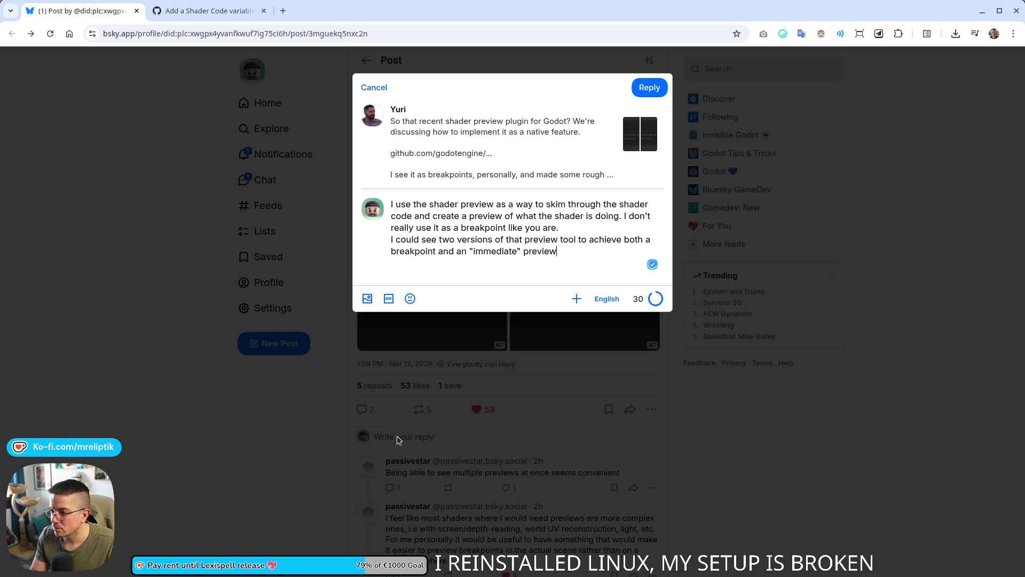
pyautogui.hotkey('ctrl', 'Return')
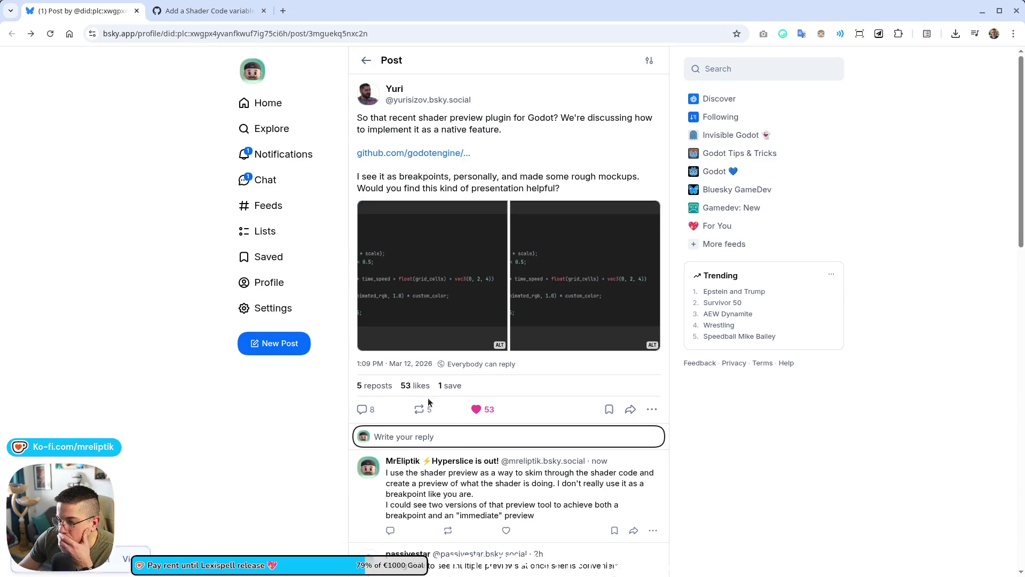
# Step: Repost the main shader preview post on Bluesky
pyautogui.click(419, 409)
pyautogui.moveTo(385, 432); pyautogui.dragTo(408, 434)
pyautogui.click(264, 153)
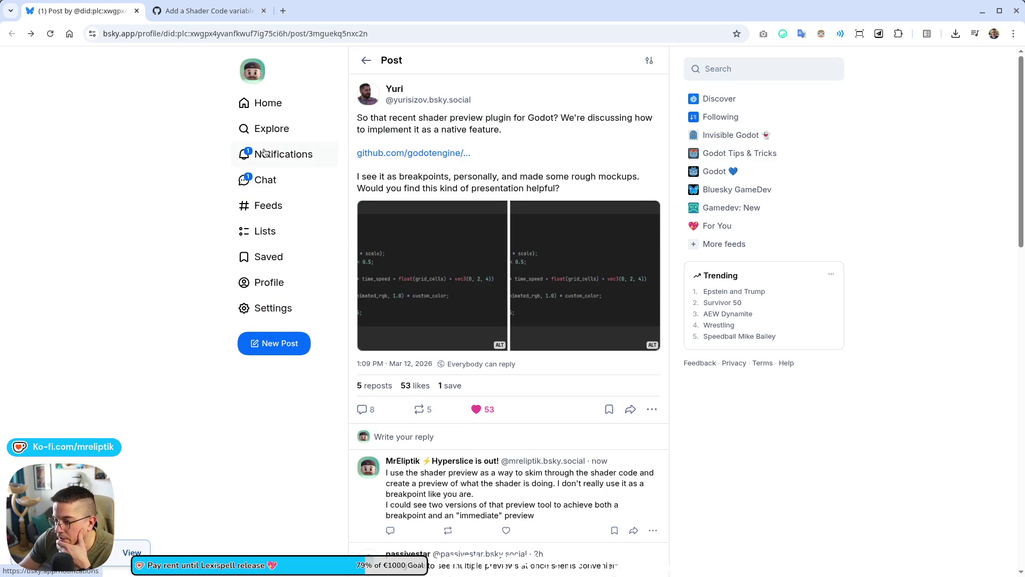
pyautogui.click(419, 410)
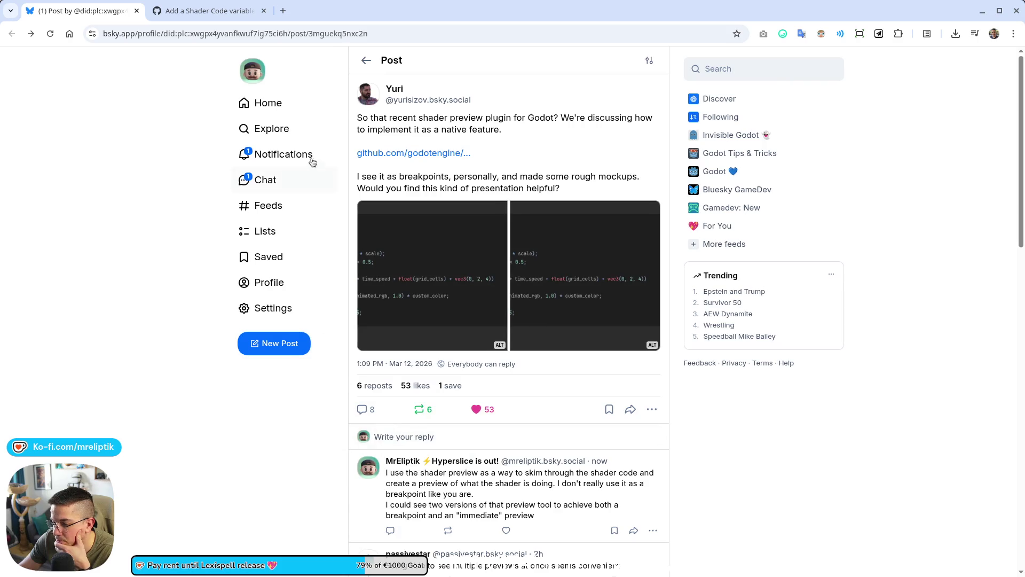
pyautogui.click(280, 155)
# Step: Read the remaining comments on the GitHub previewer proposal, then switch back to Godot
pyautogui.click(209, 10)
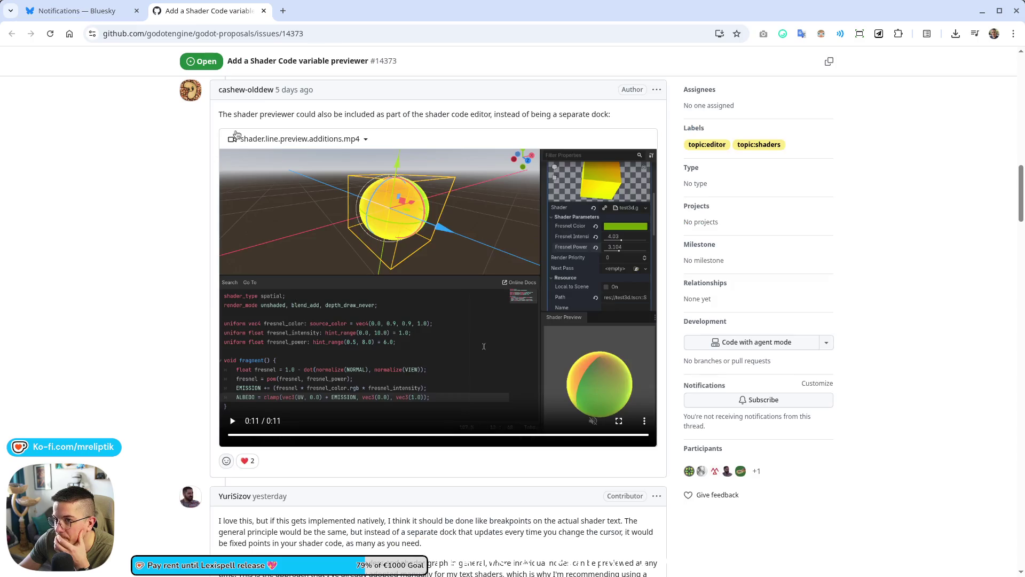
pyautogui.scroll(-4, 219, 317)
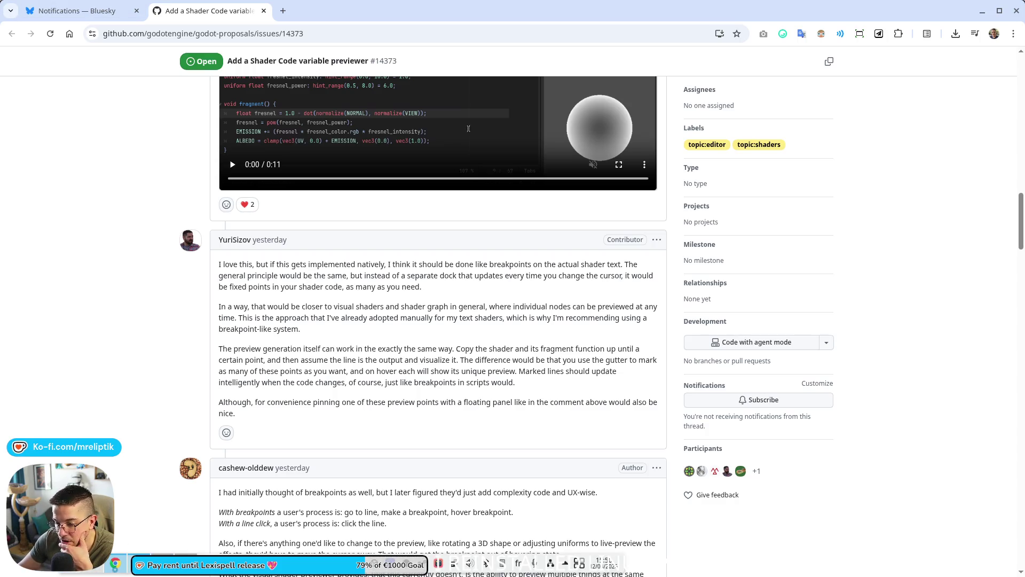
pyautogui.hotkey('alt', 'Tab')
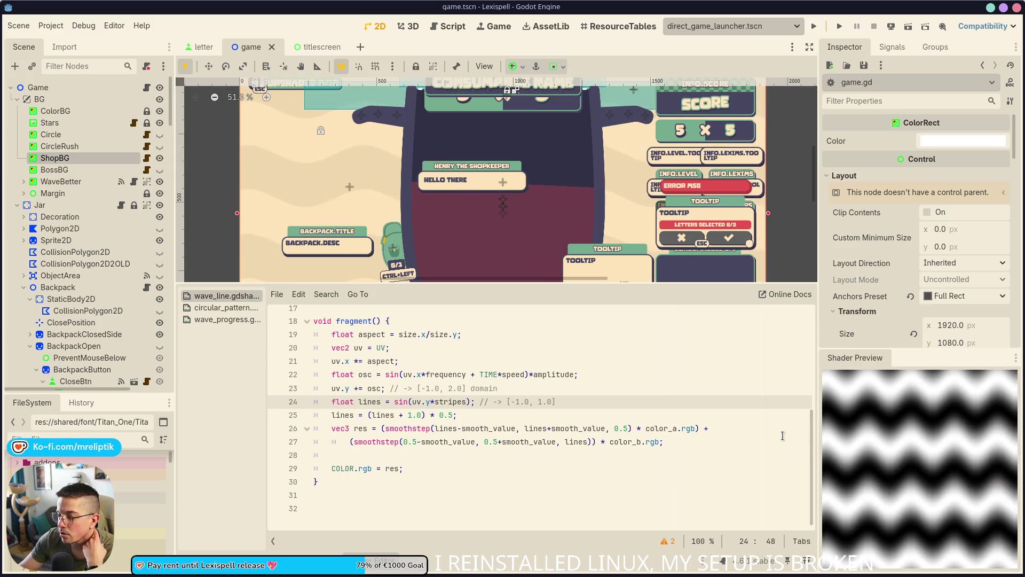
pyautogui.click(668, 443)
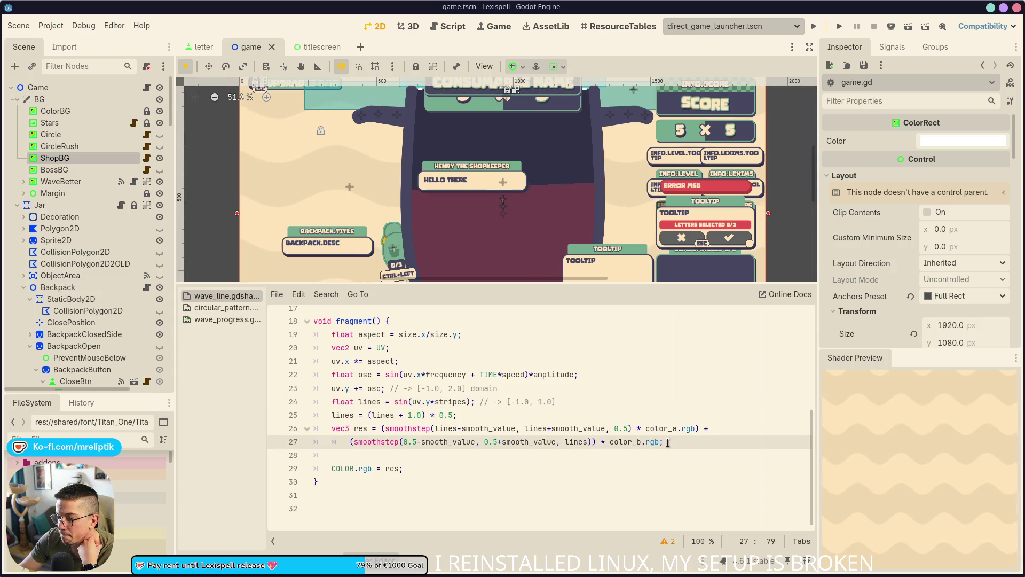
pyautogui.press('Up')
pyautogui.press('Up')
pyautogui.press('Up')
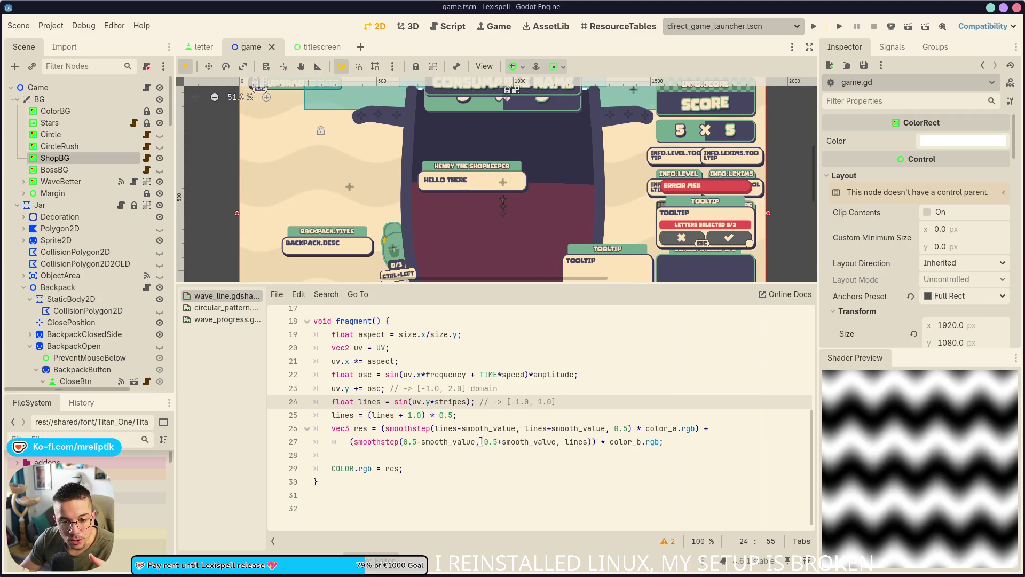
pyautogui.click(489, 353)
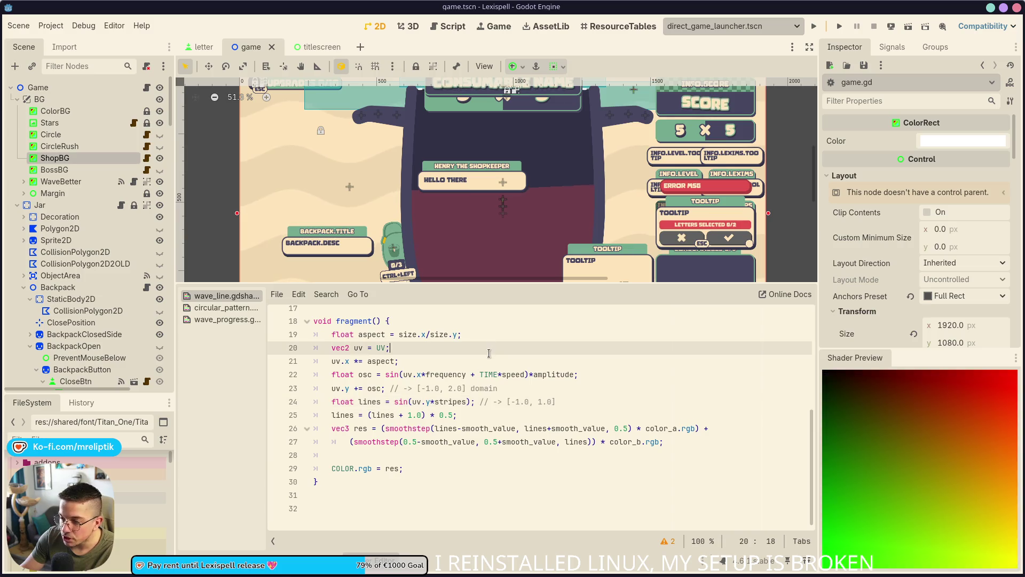
pyautogui.click(461, 361)
pyautogui.click(461, 374)
pyautogui.click(480, 388)
pyautogui.click(503, 402)
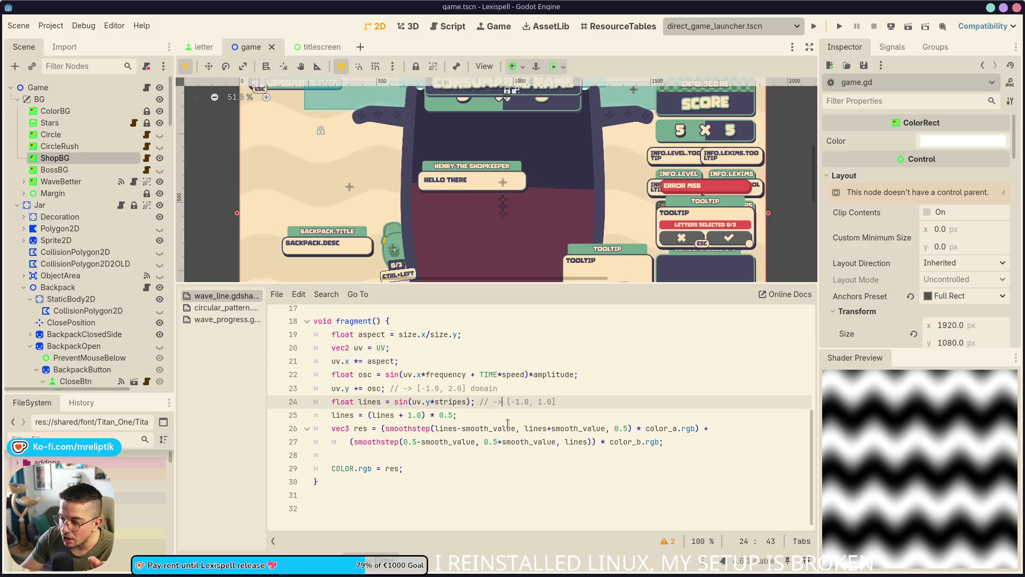
pyautogui.click(514, 428)
pyautogui.click(512, 441)
pyautogui.click(502, 402)
pyautogui.click(497, 389)
pyautogui.click(533, 416)
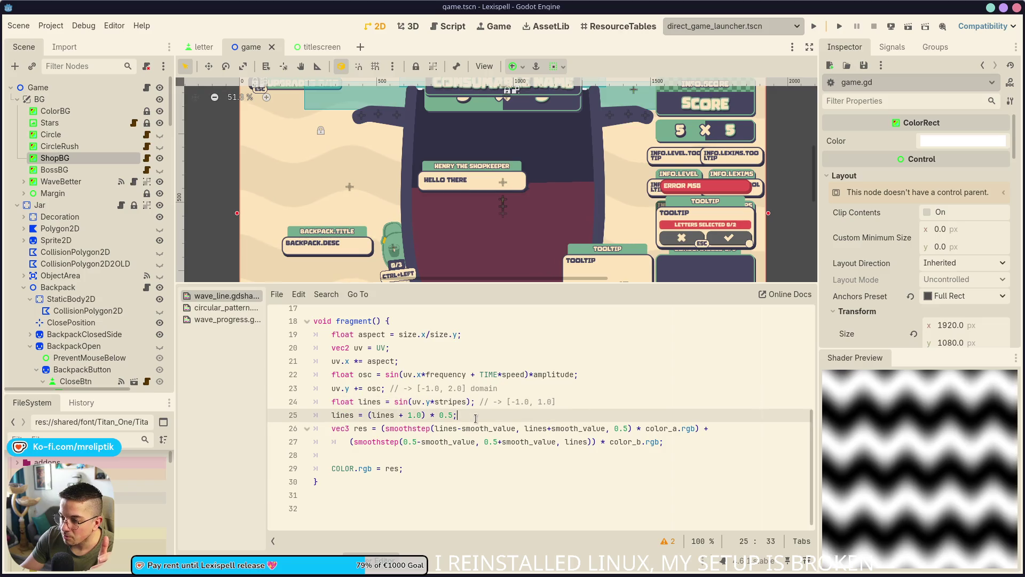
pyautogui.click(534, 426)
pyautogui.click(532, 416)
pyautogui.click(561, 401)
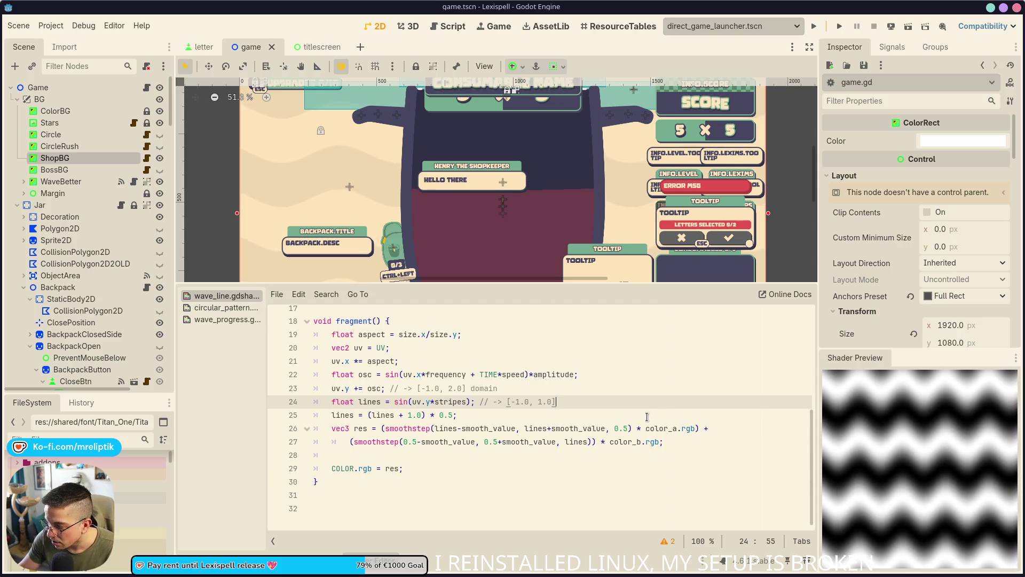
pyautogui.click(497, 357)
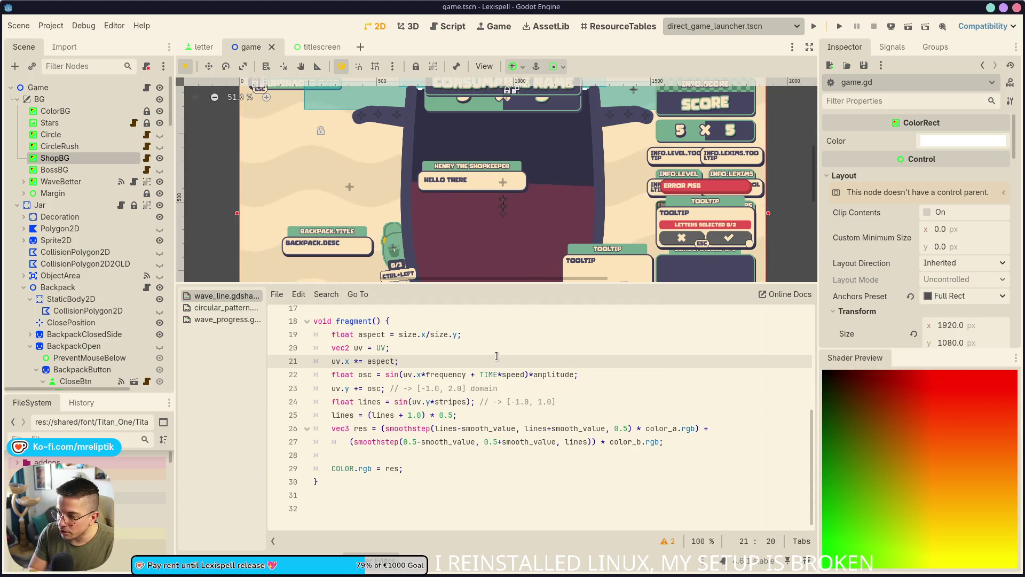
pyautogui.click(535, 388)
pyautogui.click(555, 402)
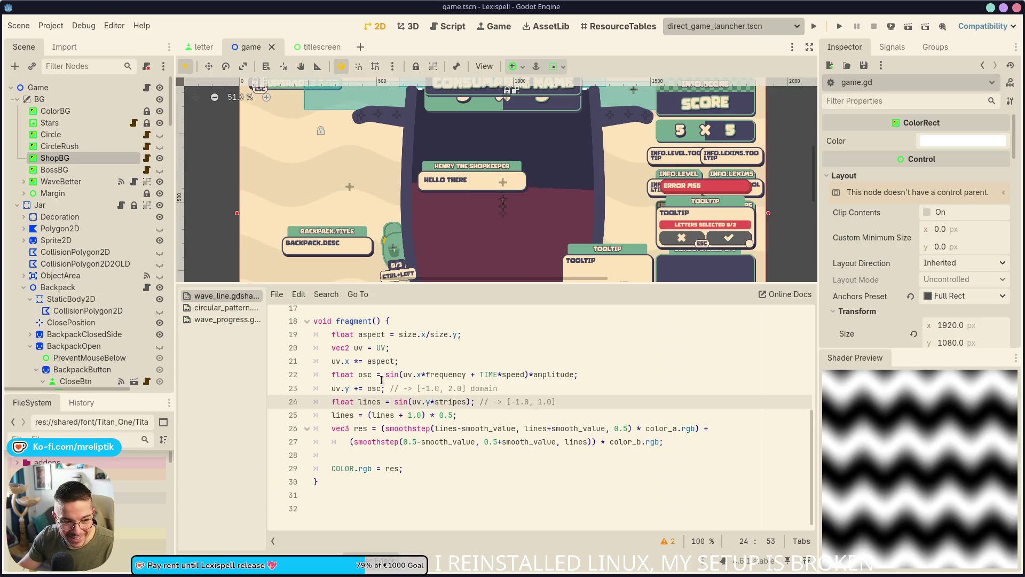
# Step: Preview line 23, lines 21–23 together and line 22, then open the GitHub proposal in Chrome
pyautogui.click(519, 395)
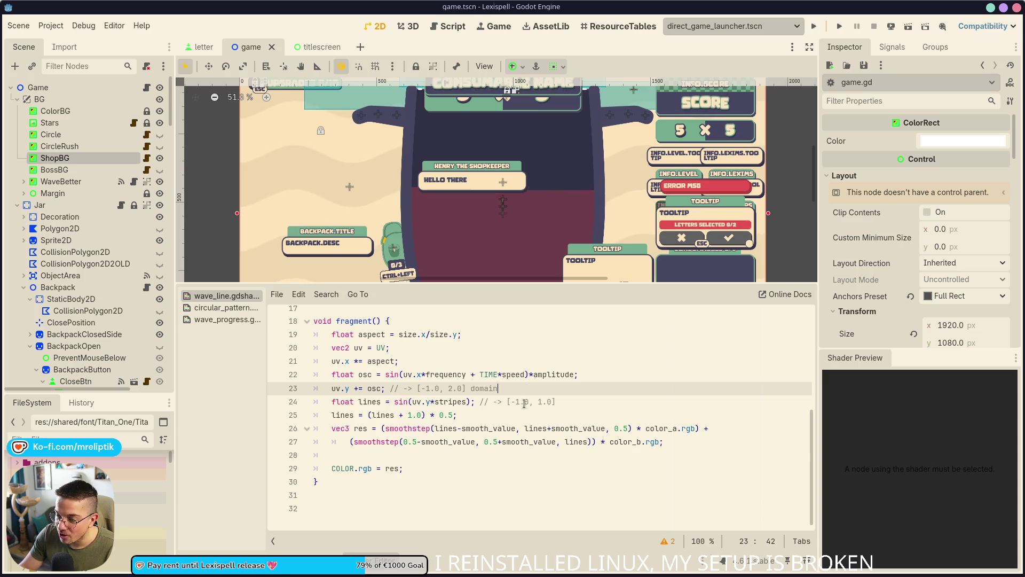
pyautogui.moveTo(528, 391)
pyautogui.mouseDown()
pyautogui.moveTo(520, 402)
pyautogui.moveTo(596, 382)
pyautogui.moveTo(485, 363)
pyautogui.moveTo(520, 388)
pyautogui.mouseUp()
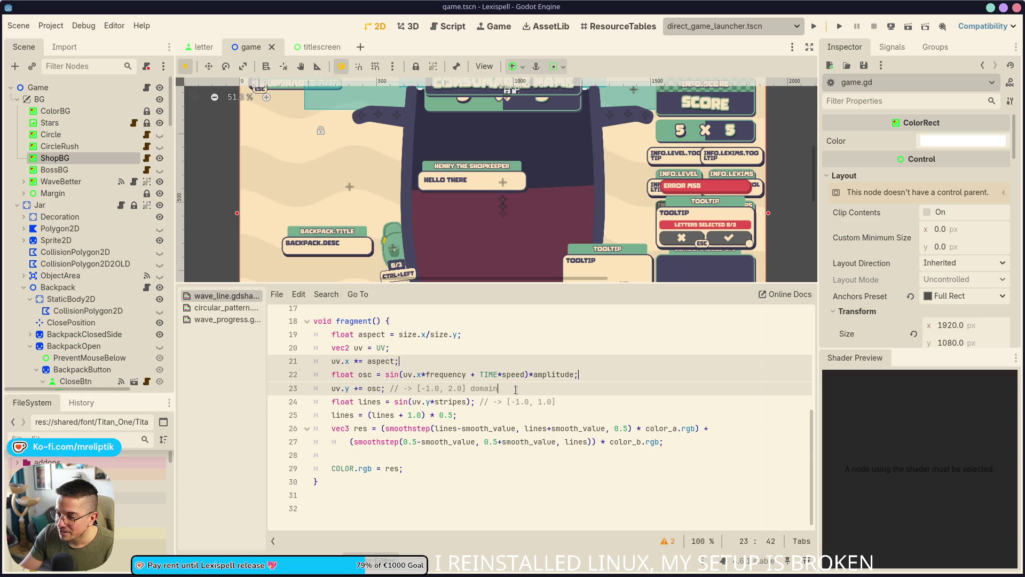
pyautogui.click(566, 375)
pyautogui.press('End')
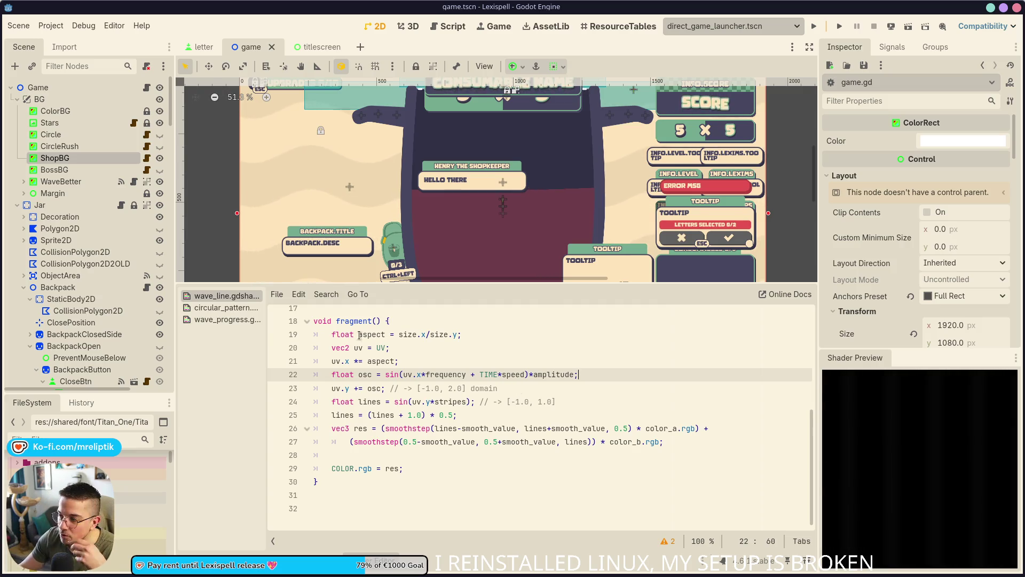
pyautogui.moveTo(203, 575)
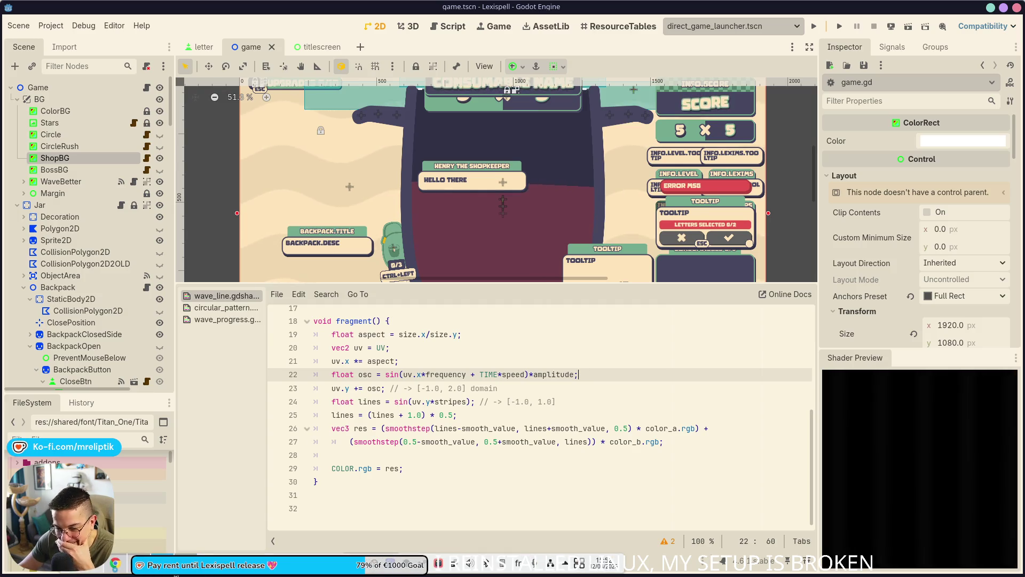
pyautogui.click(165, 572)
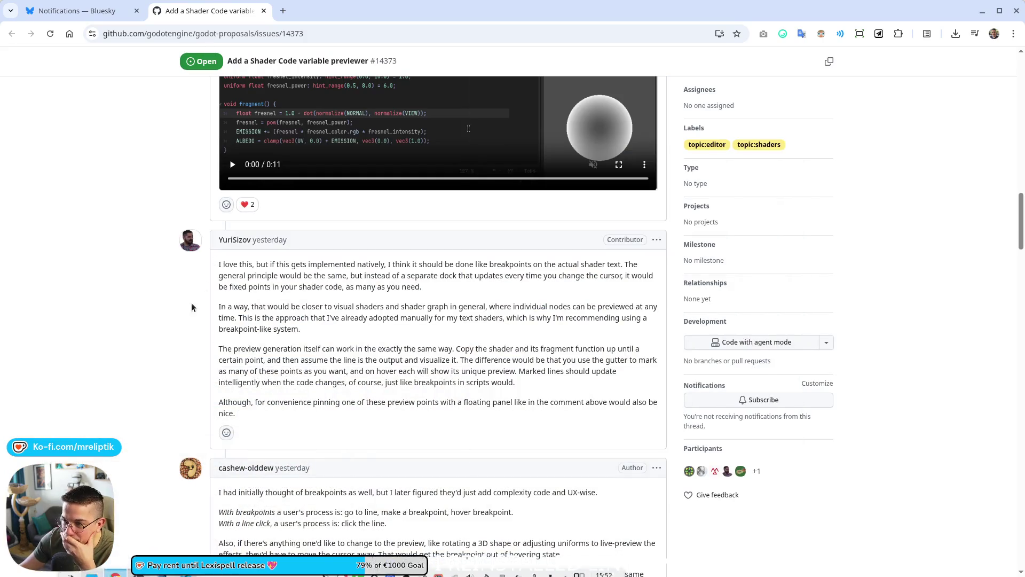
# Step: Switch from the GitHub proposal back to the Godot editor showing wave_line.gdshader
pyautogui.hotkey('alt', 'Tab')
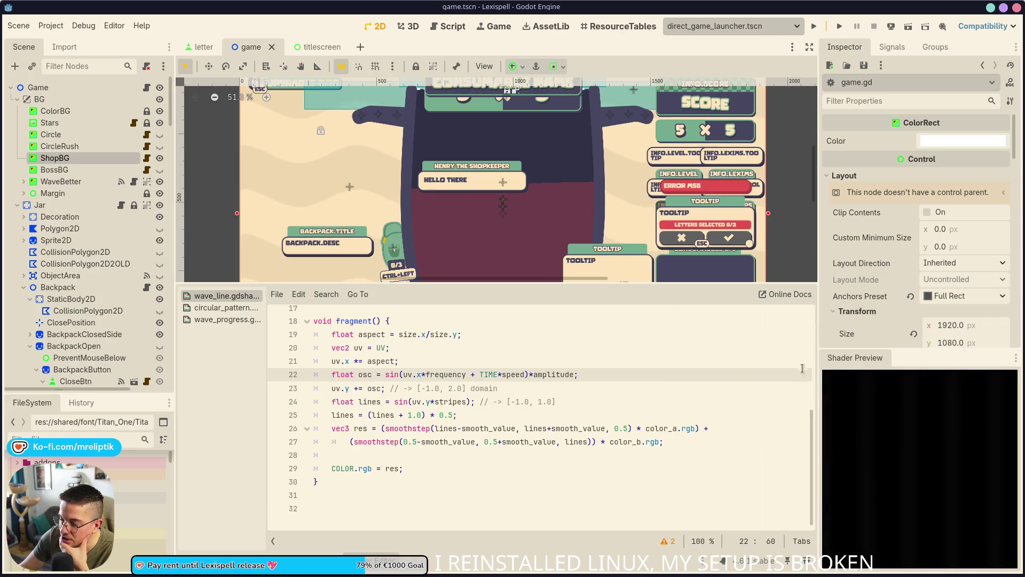
# Step: Preview the aspect-corrected UV (line 21) and oscillation value (line 22), then return to GitHub proposal #14373
pyautogui.click(651, 361)
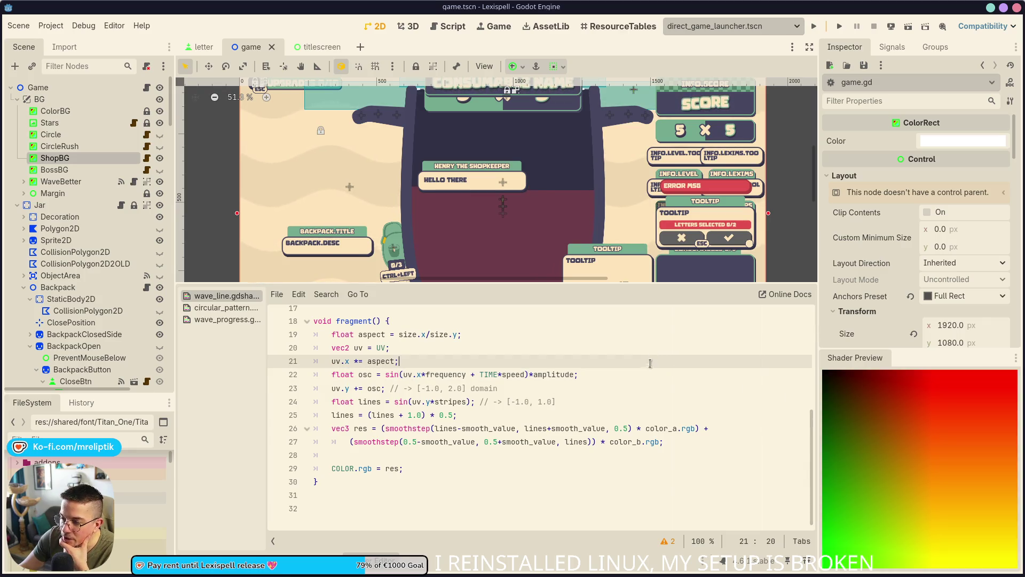
pyautogui.click(618, 377)
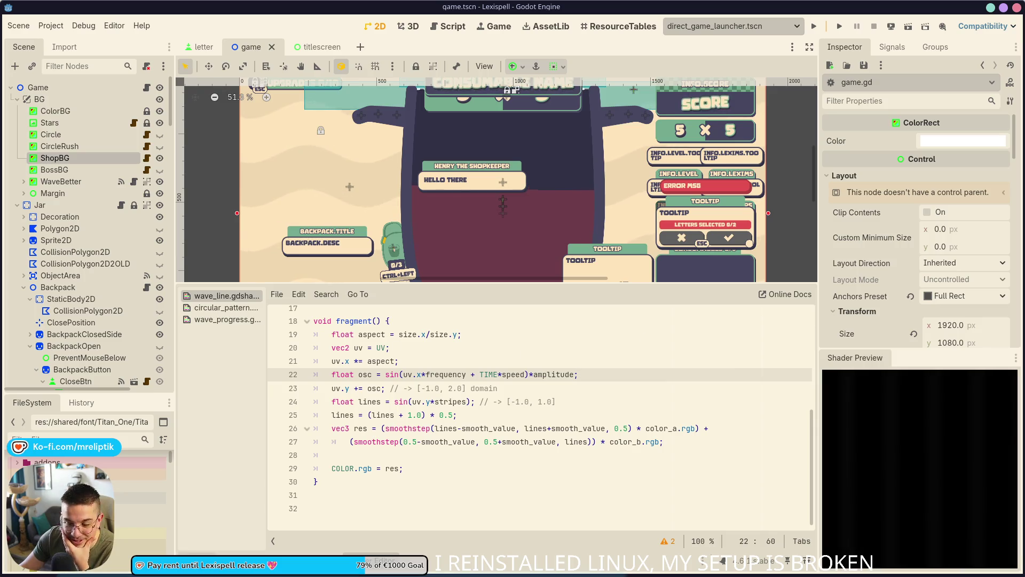
pyautogui.moveTo(374, 576)
pyautogui.click(389, 549)
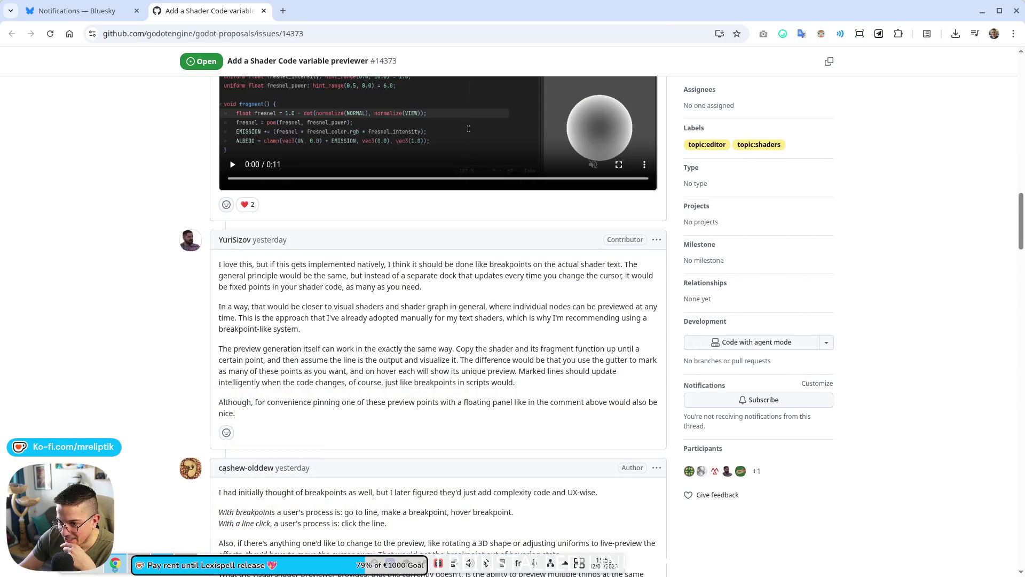
# Step: Read proposal #14373's comments on breakpoint and inline previews, then go to the Bluesky notifications page
pyautogui.scroll(-7, 161, 409)
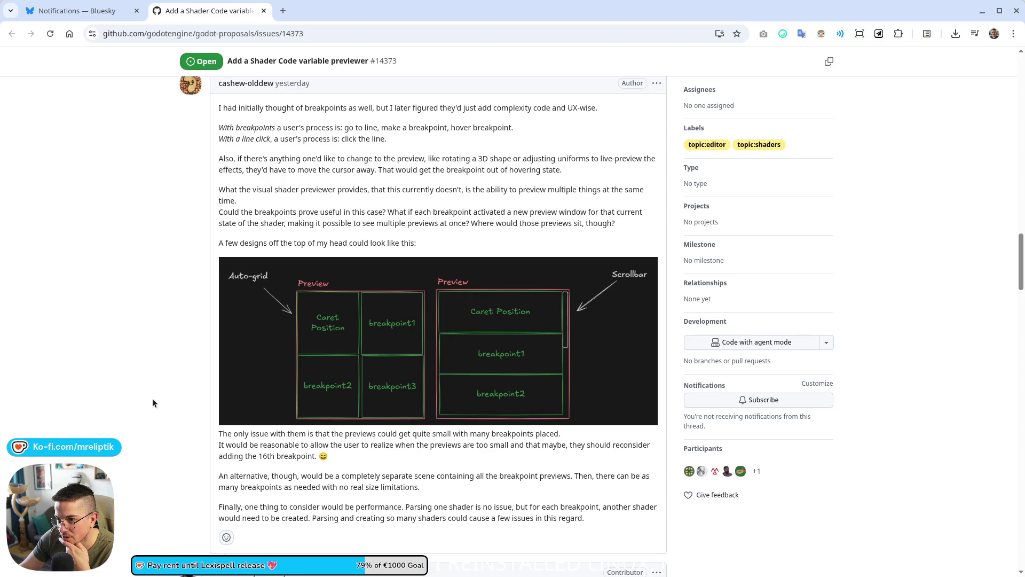
pyautogui.scroll(-5, 152, 399)
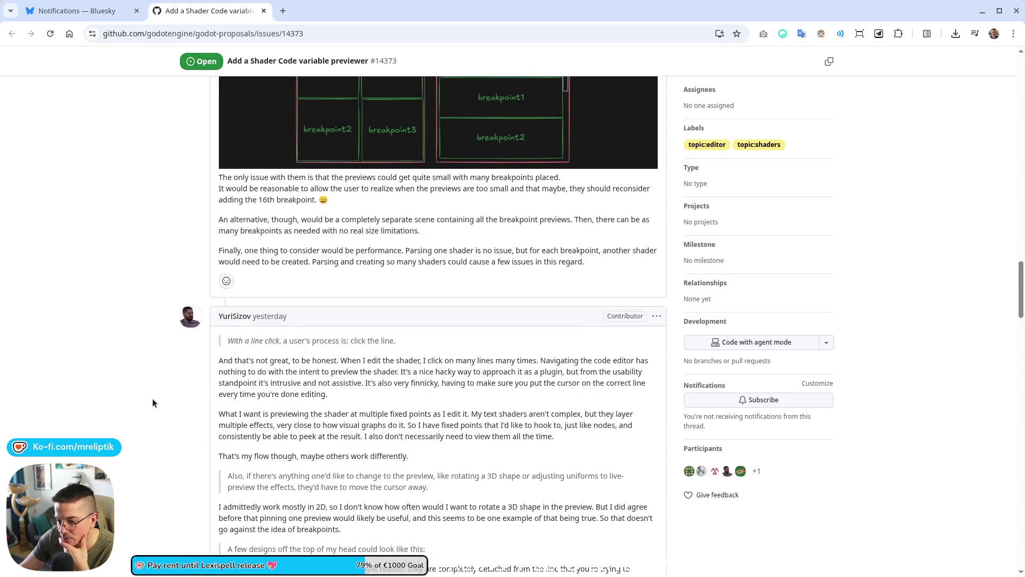
pyautogui.scroll(-3, 153, 403)
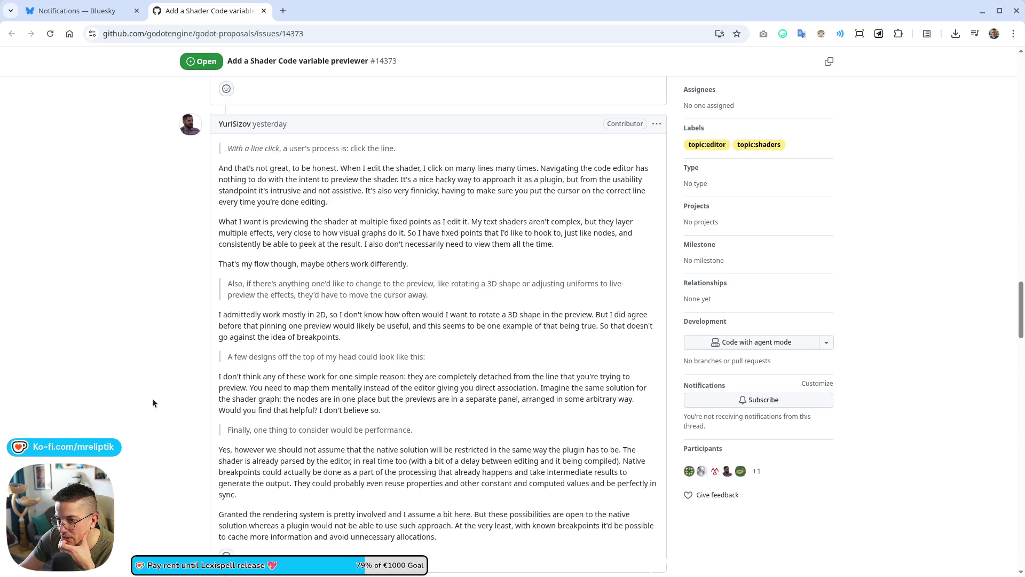
pyautogui.scroll(-5, 153, 398)
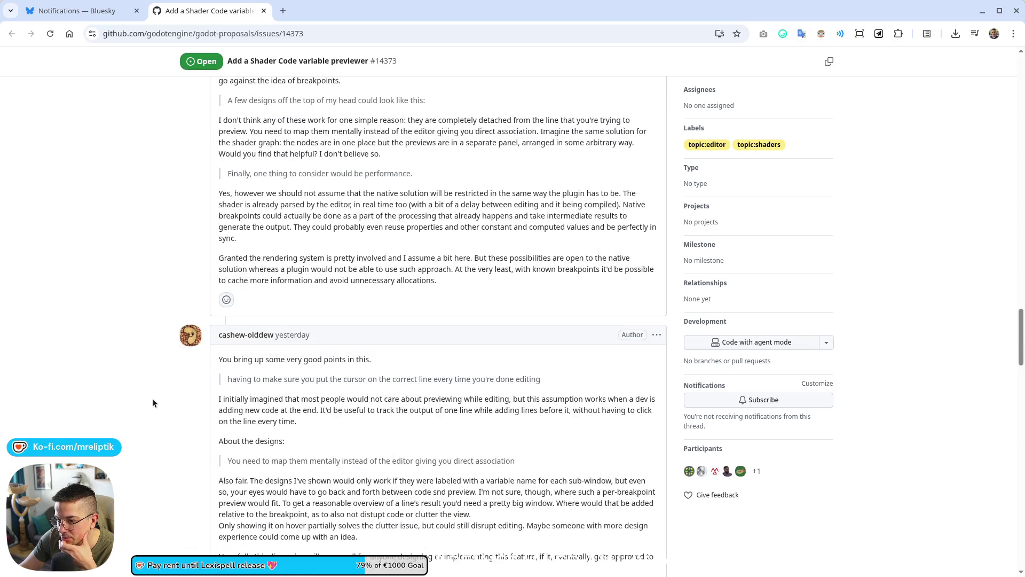
pyautogui.scroll(-7, 153, 402)
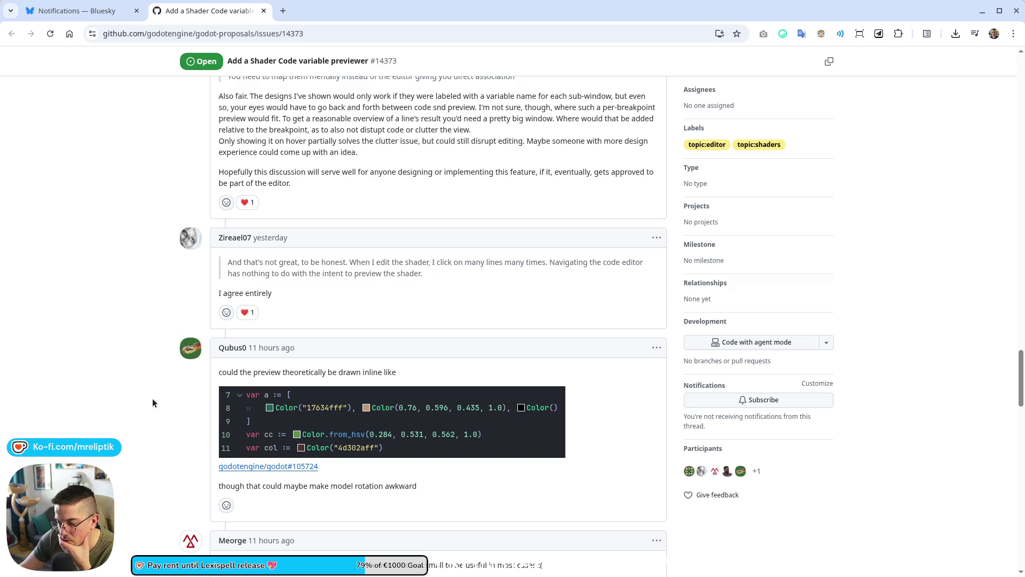
pyautogui.scroll(-3, 152, 402)
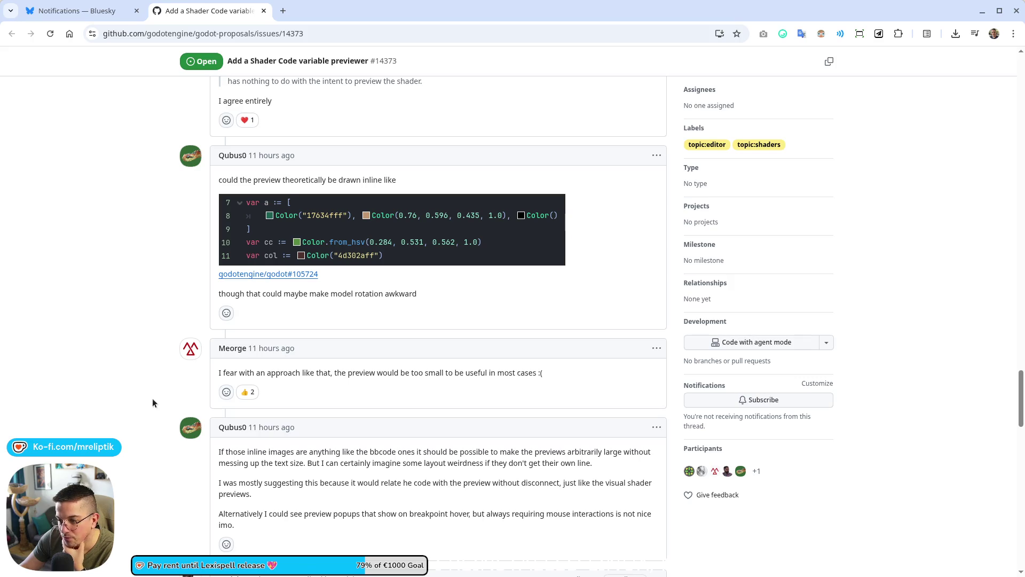
pyautogui.scroll(-5, 153, 399)
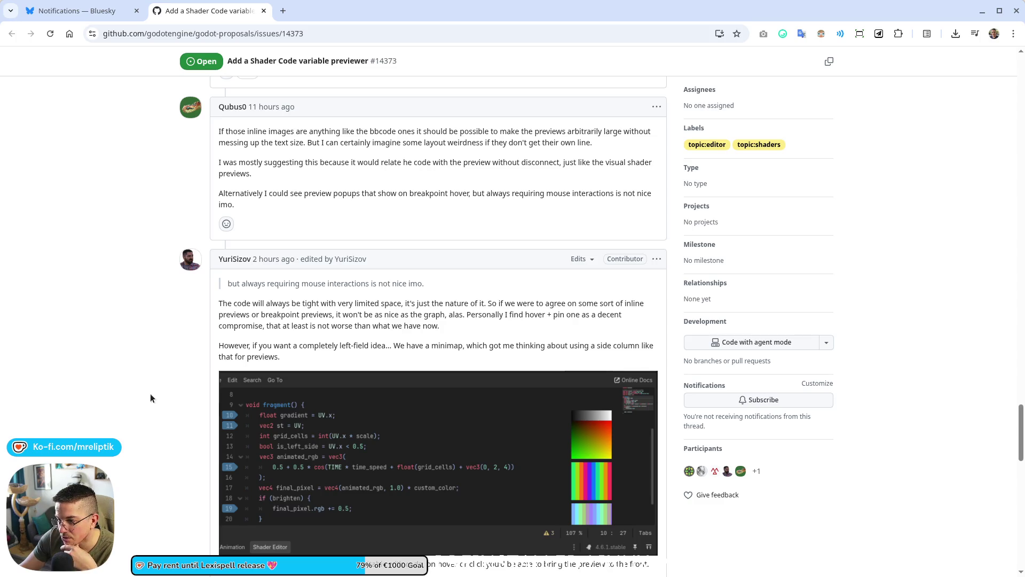
pyautogui.scroll(-5, 151, 397)
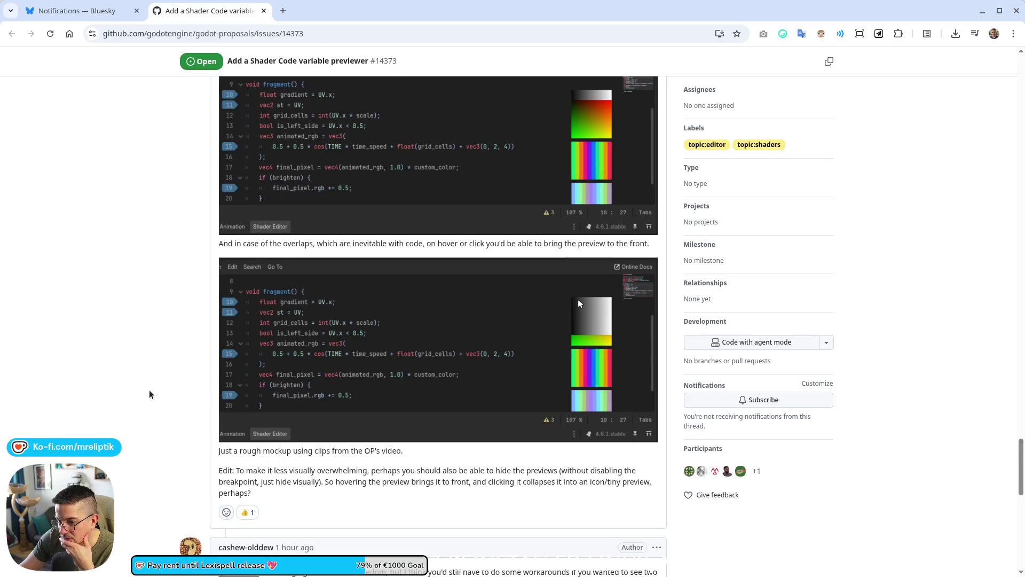
pyautogui.scroll(-4, 149, 394)
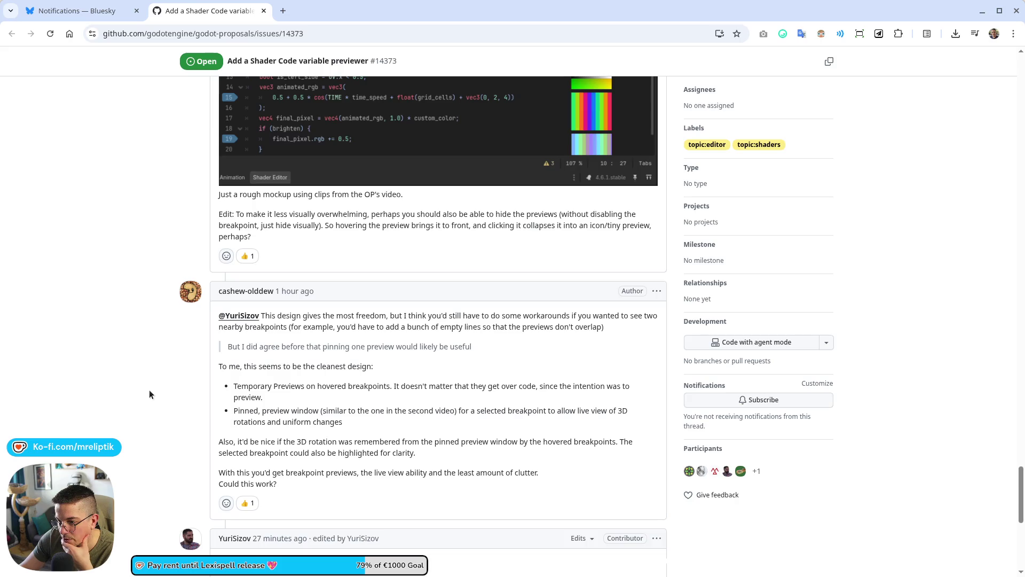
pyautogui.scroll(-5, 149, 394)
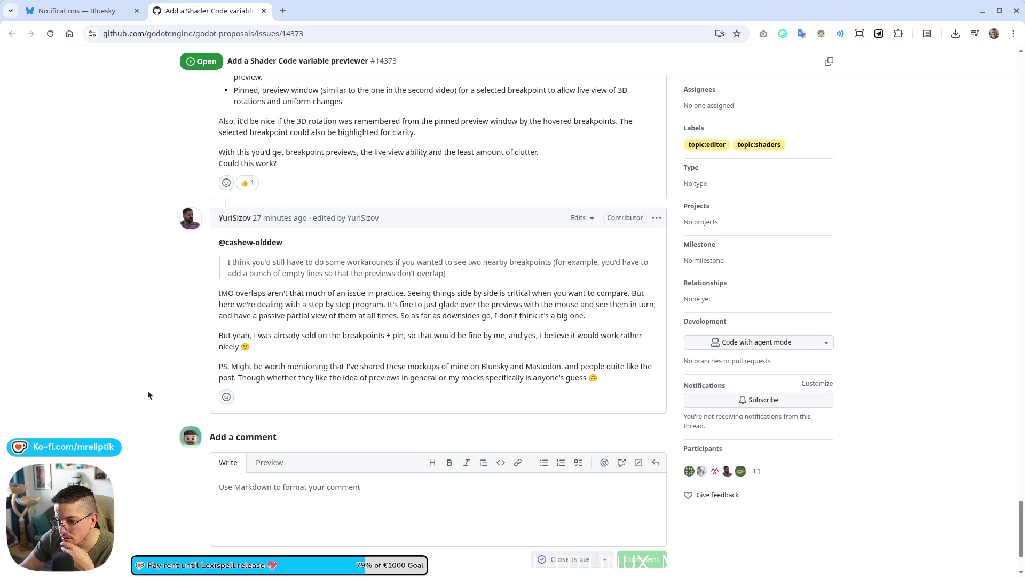
pyautogui.scroll(6, 148, 395)
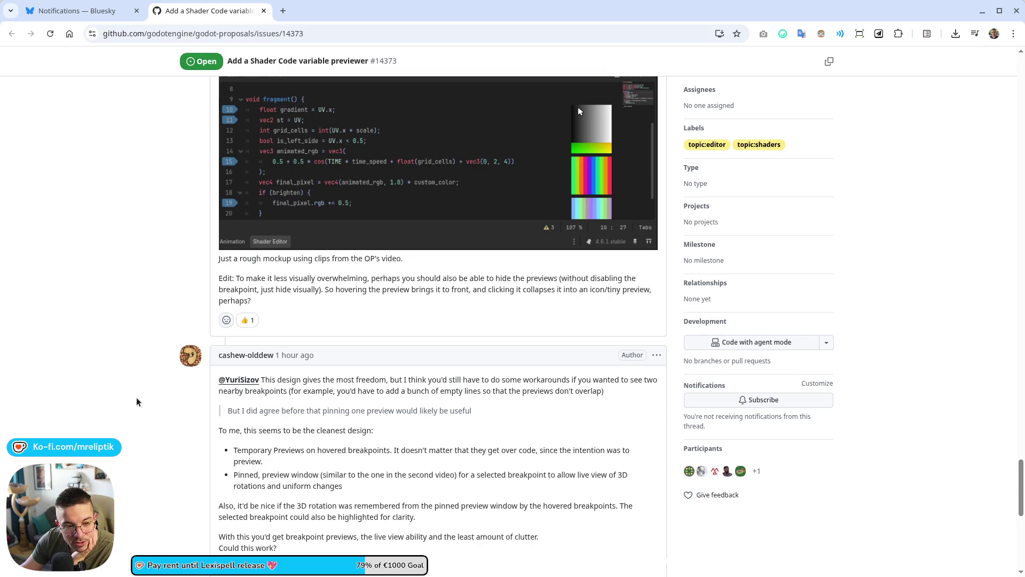
pyautogui.click(104, 9)
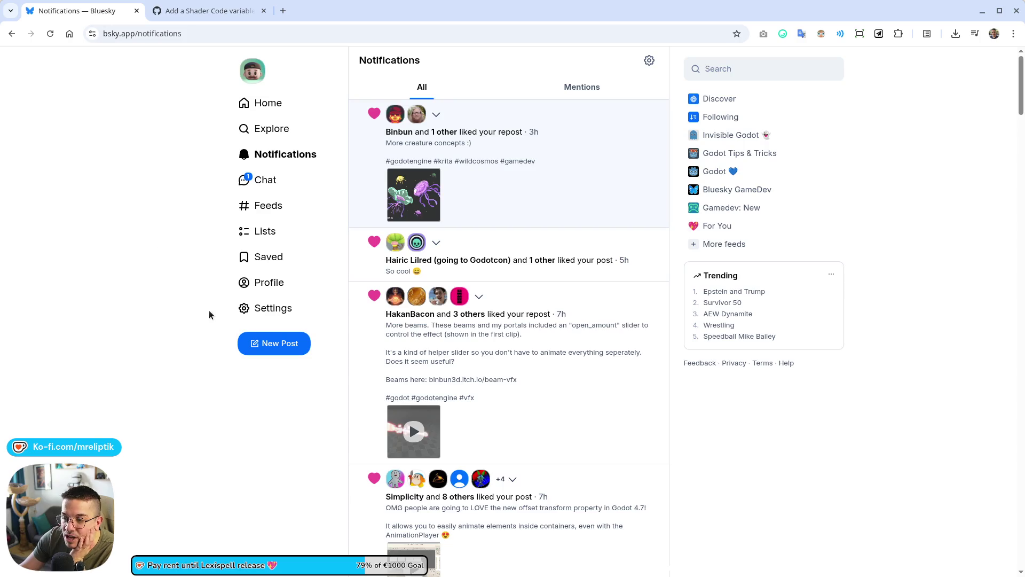
# Step: Return to the shader variable previewer issue, look over its mockups, then switch to VS Code
pyautogui.click(177, 11)
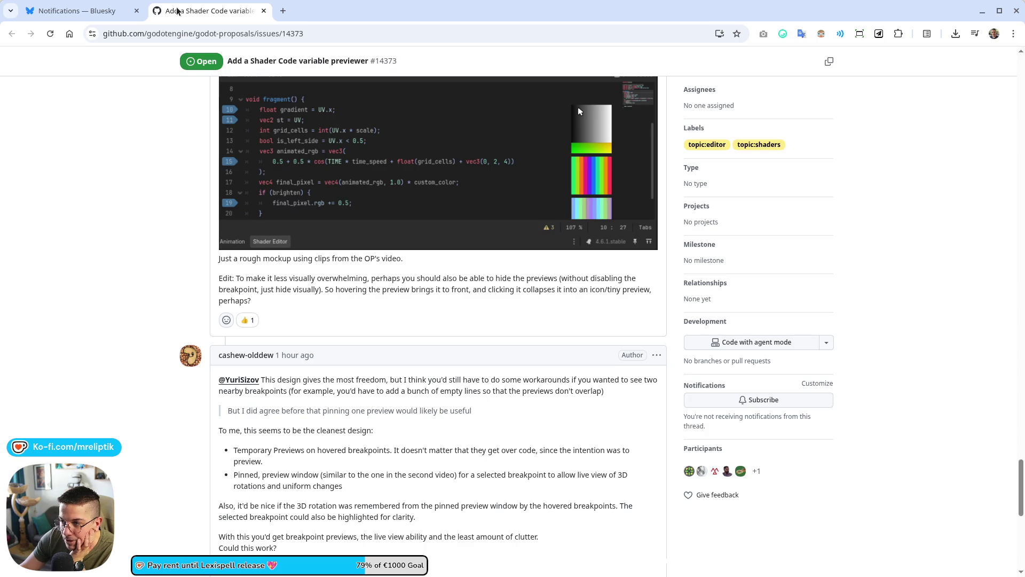
pyautogui.scroll(5, 350, 444)
pyautogui.scroll(-1, 350, 443)
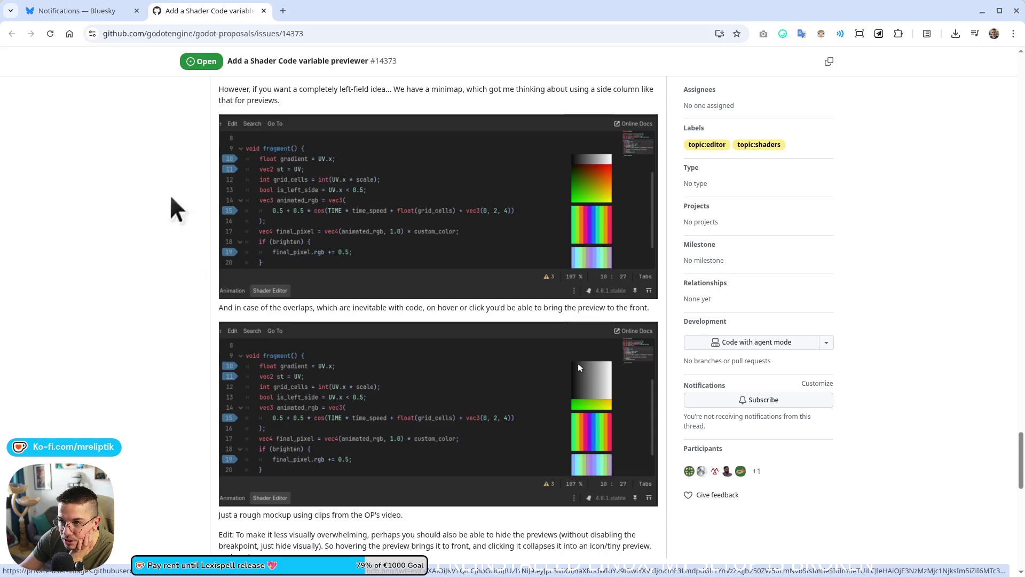
pyautogui.click(181, 574)
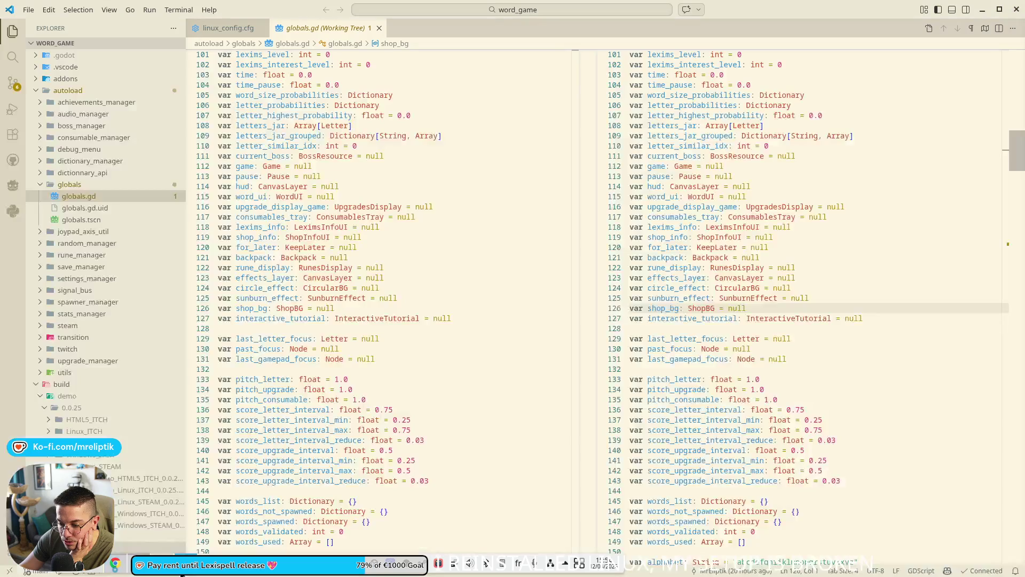
# Step: Back in Godot, preview the wave shader's results at lines 26, 22 and 24
pyautogui.hotkey('alt', 'Tab')
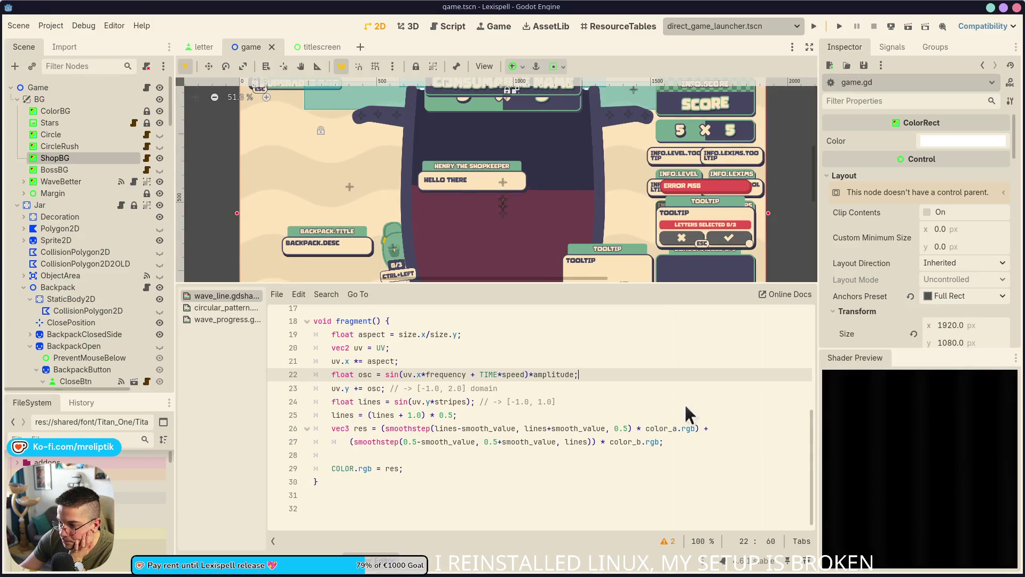
pyautogui.click(587, 431)
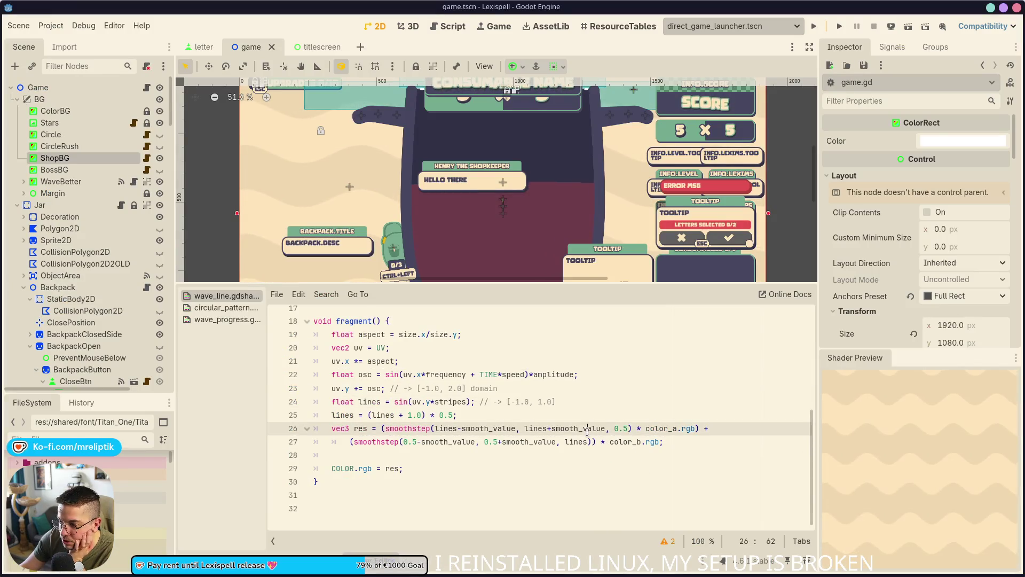
pyautogui.press('Up')
pyautogui.press('Up')
pyautogui.press('Up')
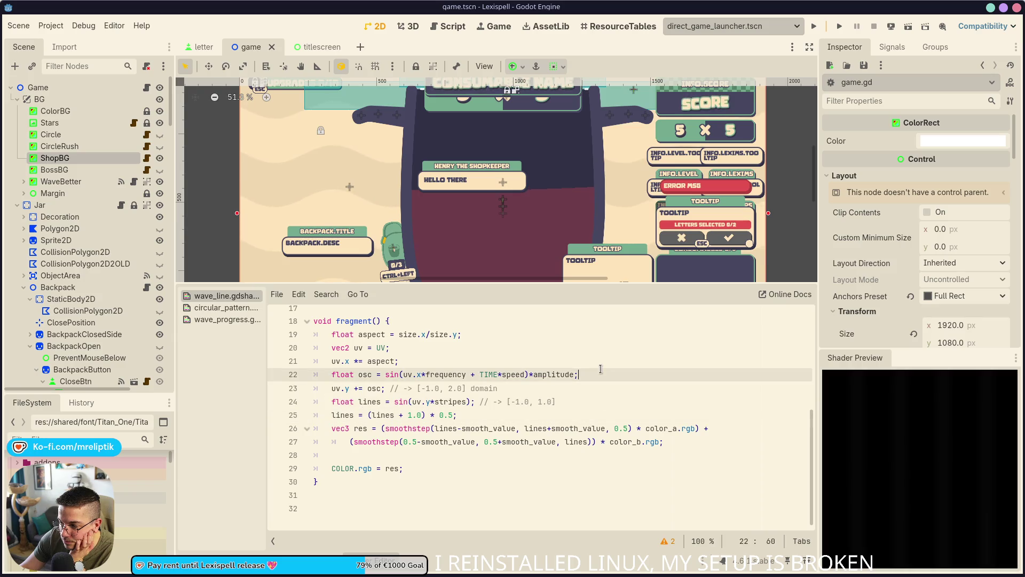
pyautogui.click(591, 396)
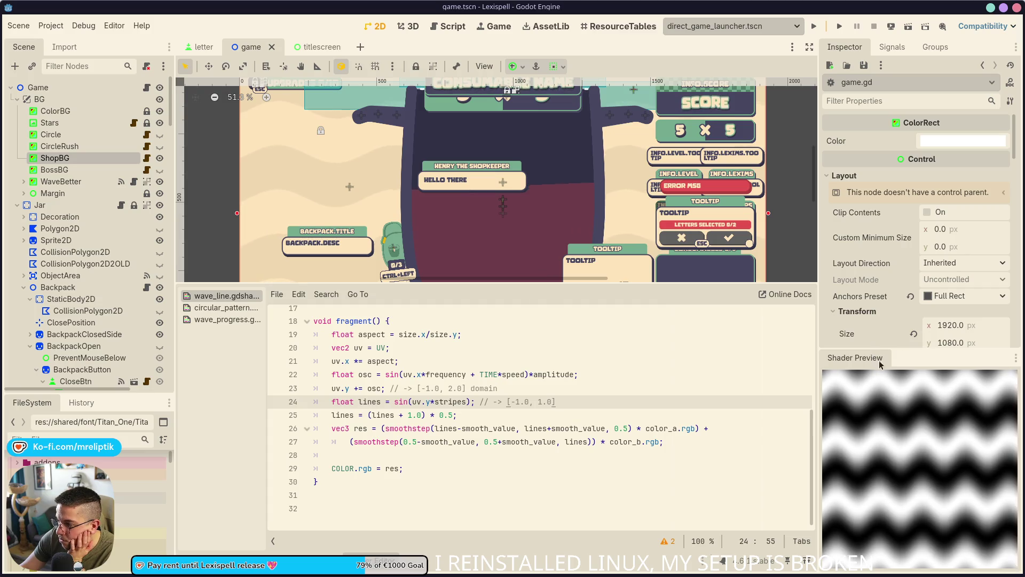
# Step: Close the Shader Preview dock, collapse the bottom panel with Ctrl+J, and return to Chrome
pyautogui.rightClick(923, 362)
pyautogui.click(926, 361)
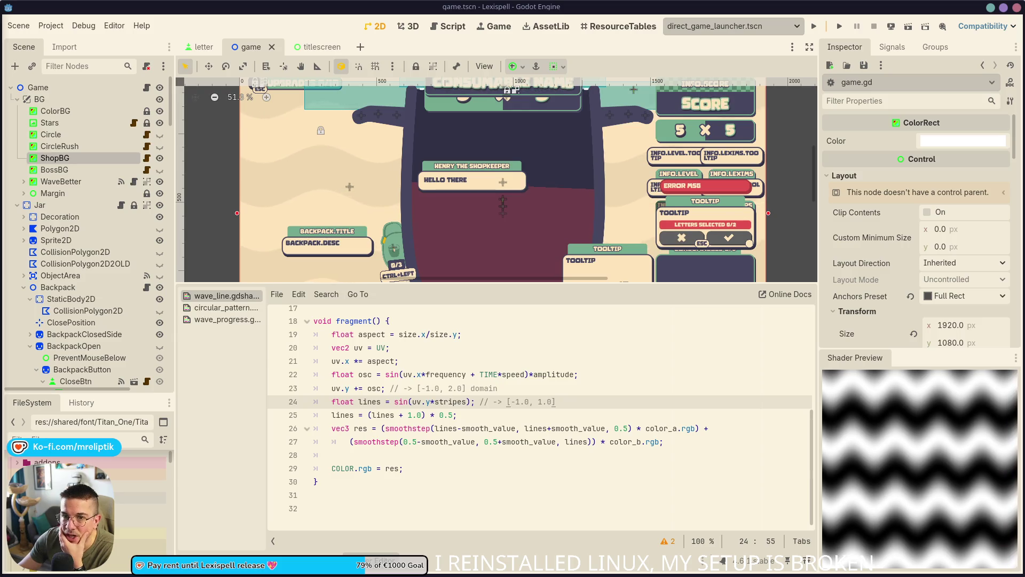
pyautogui.click(1016, 358)
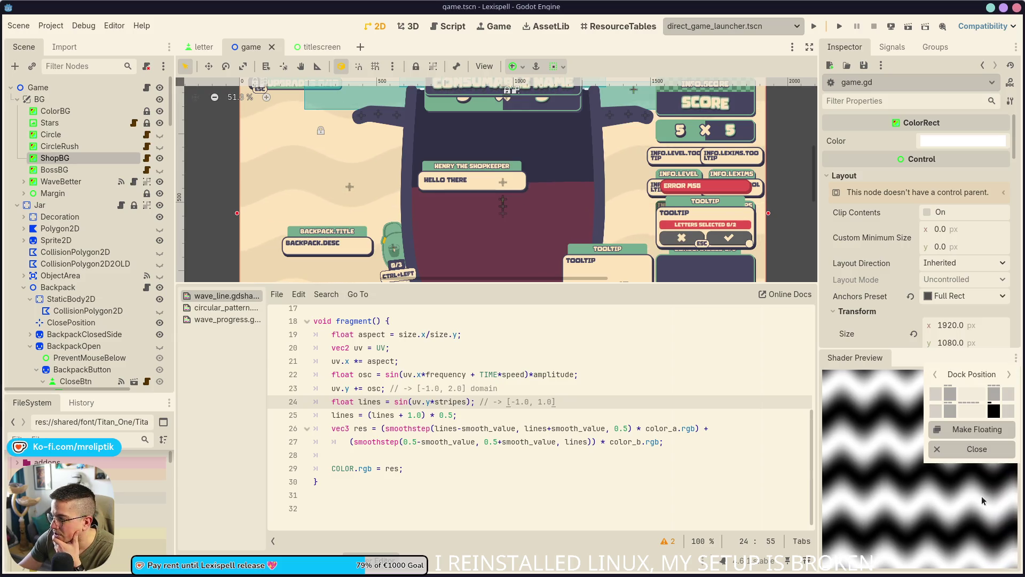
pyautogui.click(972, 450)
pyautogui.hotkey('ctrl', 'j')
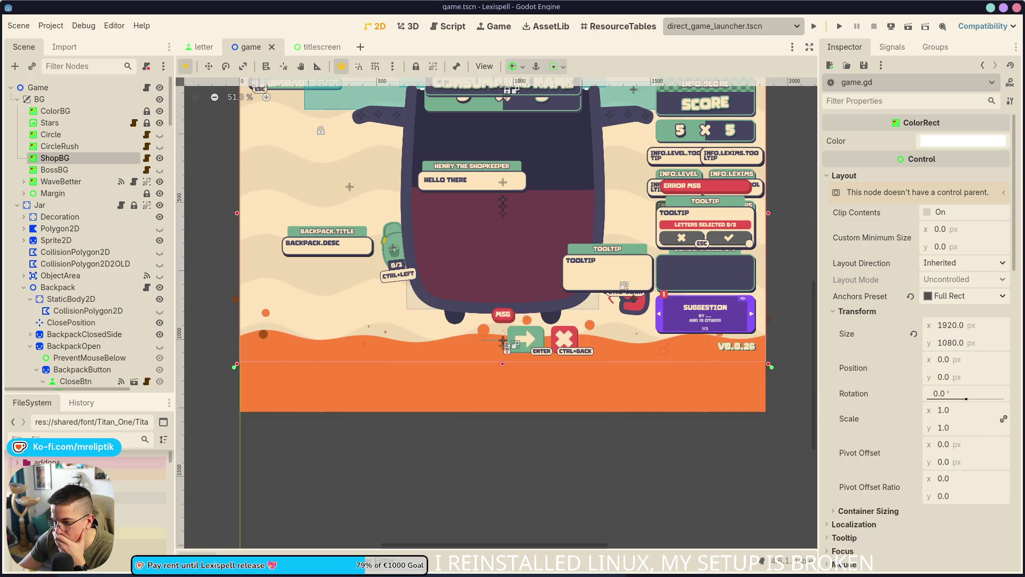
pyautogui.moveTo(98, 574)
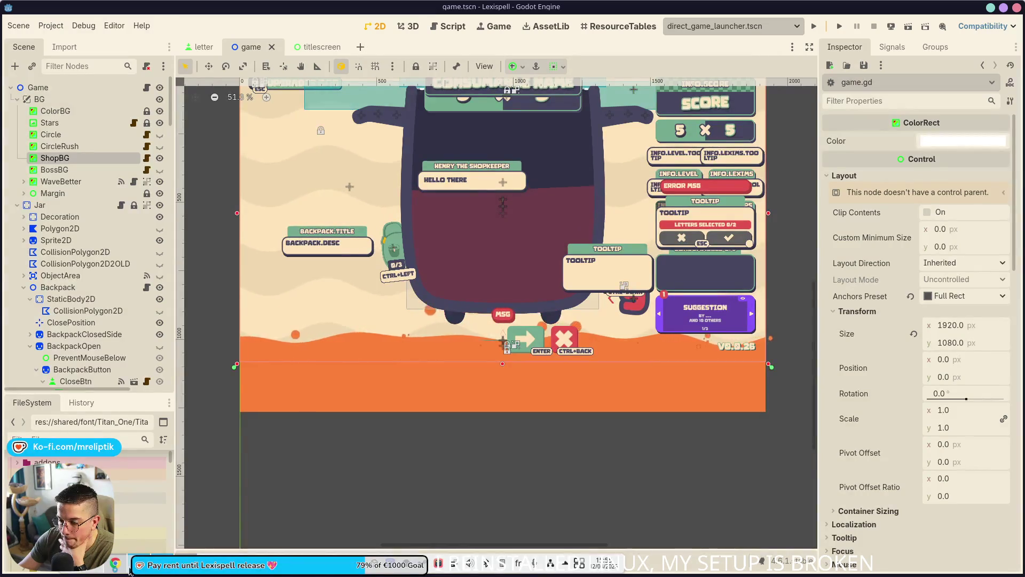
pyautogui.click(117, 565)
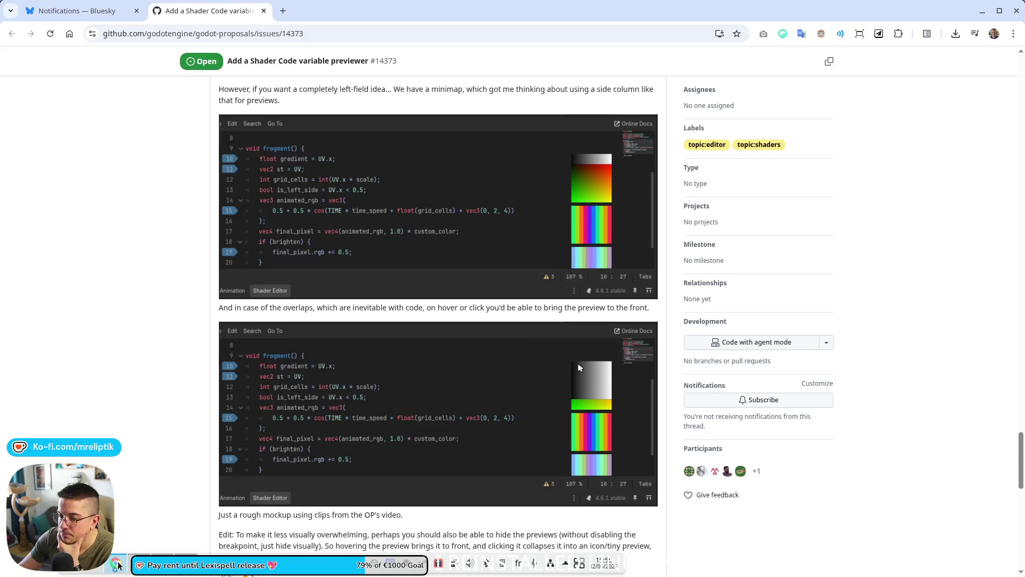
# Step: Move the GitHub previewer issue into its own browser window and scroll through its comments
pyautogui.click(80, 10)
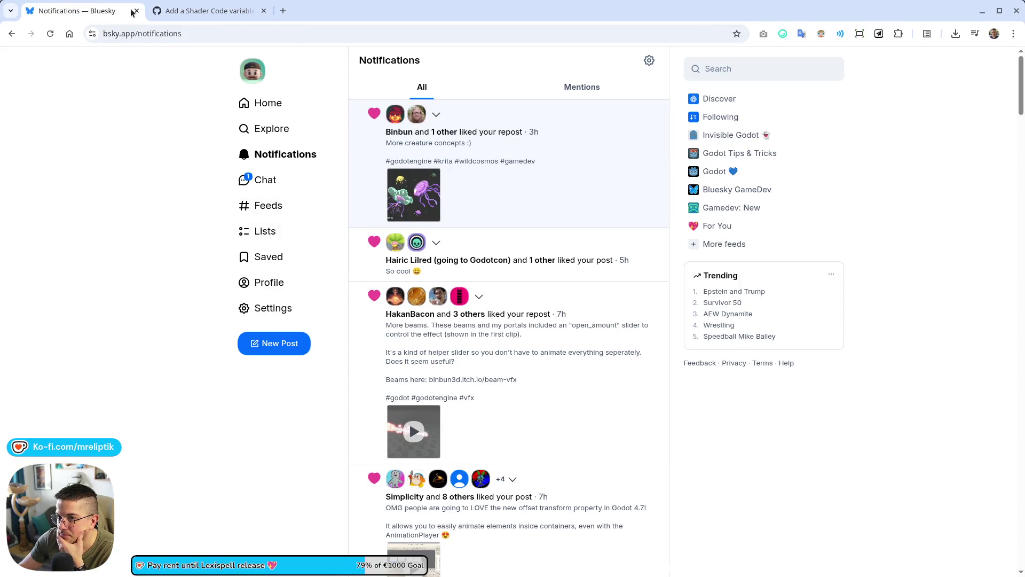
pyautogui.moveTo(206, 4)
pyautogui.mouseDown()
pyautogui.moveTo(534, 257)
pyautogui.moveTo(579, 367)
pyautogui.mouseUp()
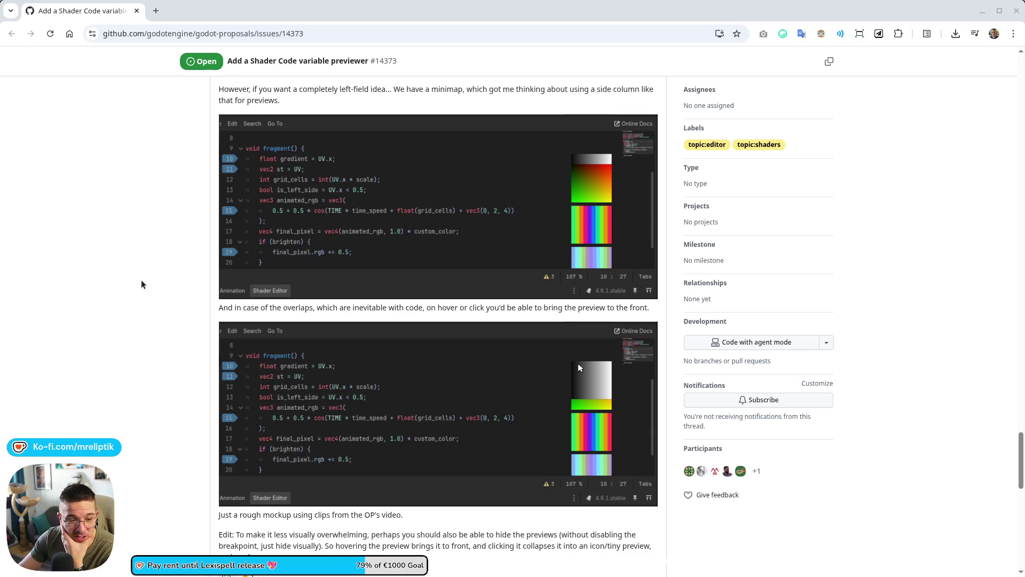
pyautogui.scroll(-5, 131, 324)
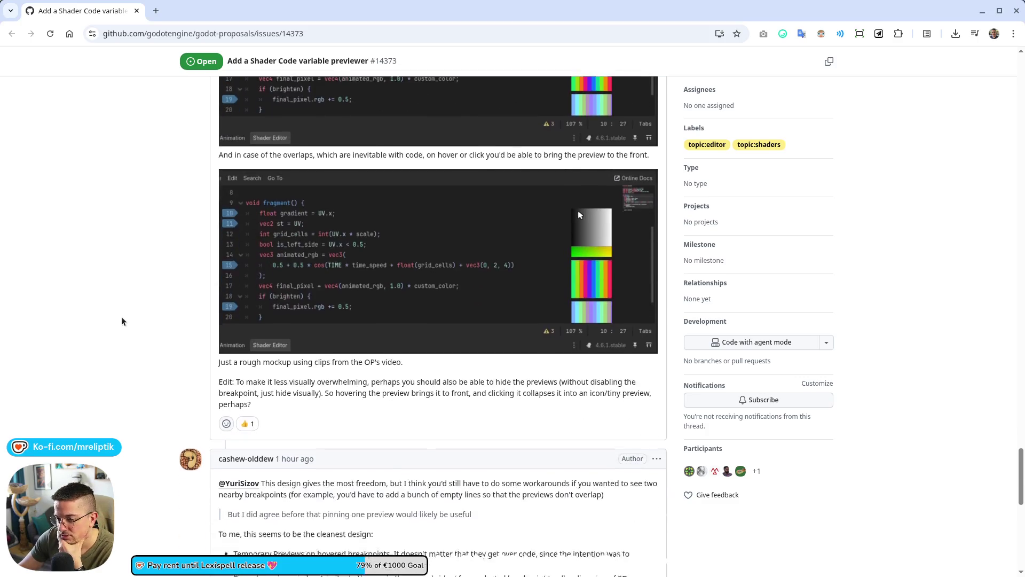
pyautogui.scroll(-5, 102, 225)
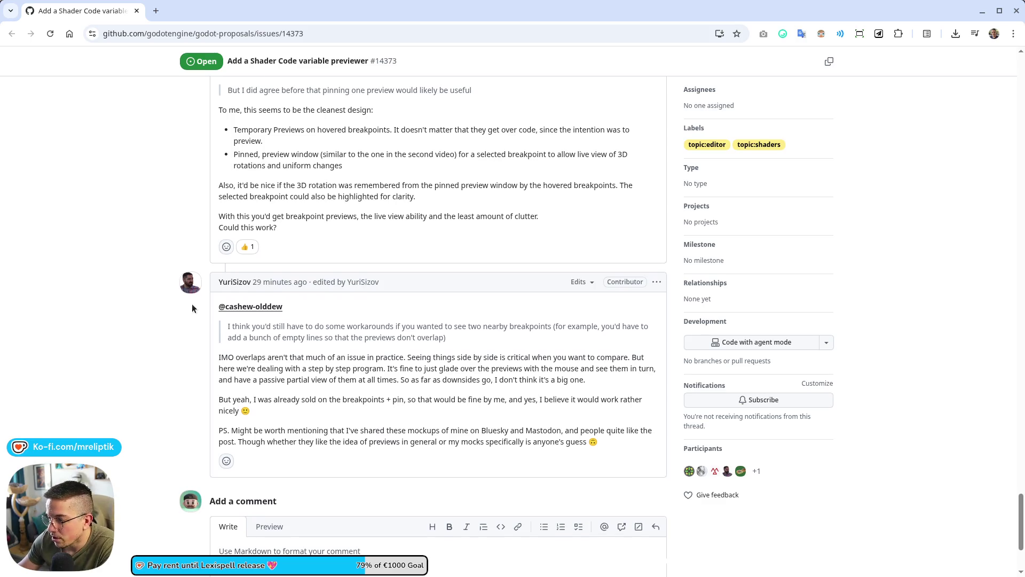
pyautogui.scroll(1, 155, 357)
pyautogui.scroll(-1, 155, 358)
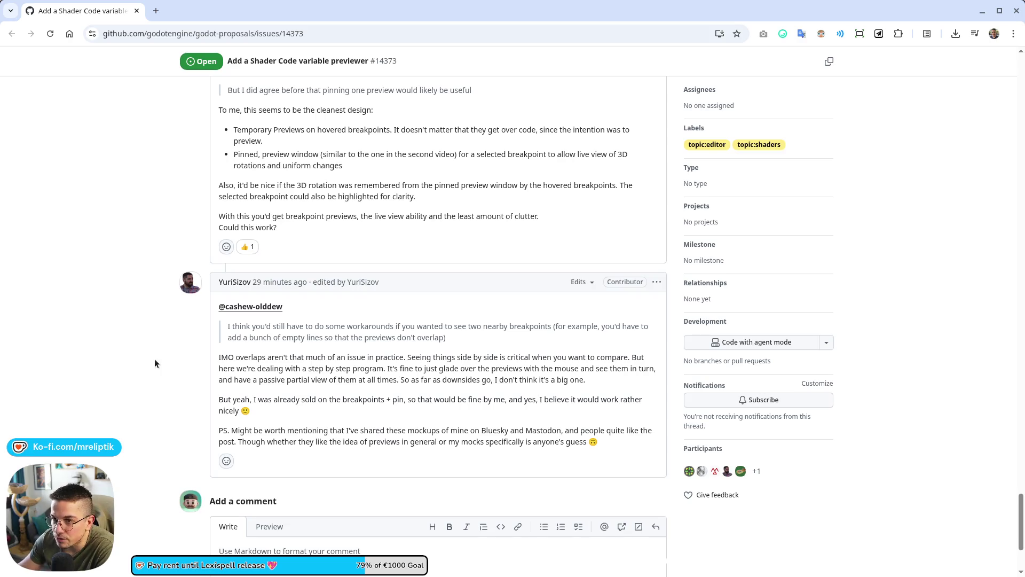
# Step: Locate the breakpoint-preview mockup and open the image at full size in a new tab
pyautogui.scroll(-3, 103, 373)
pyautogui.scroll(6, 156, 405)
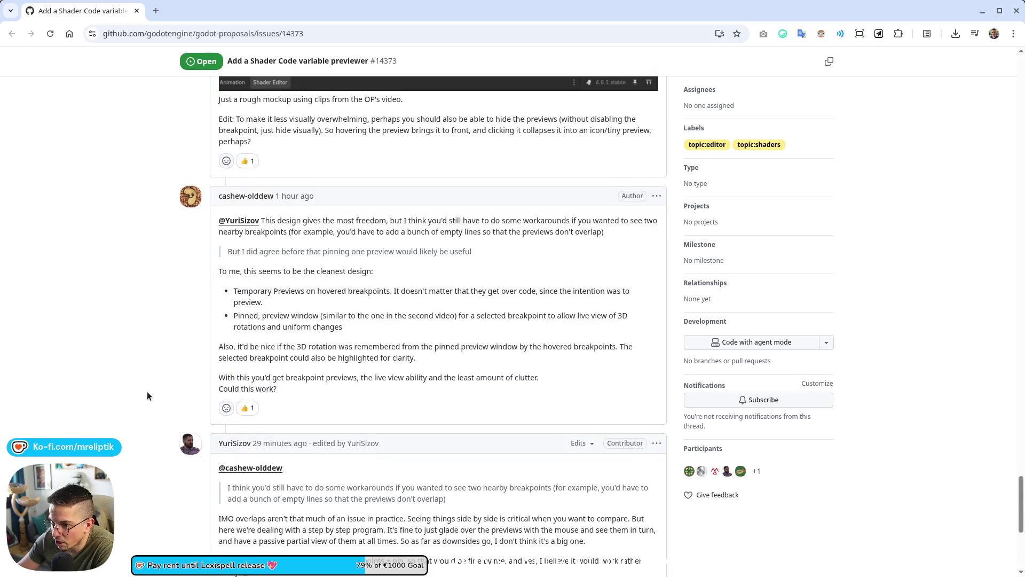
pyautogui.scroll(6, 146, 393)
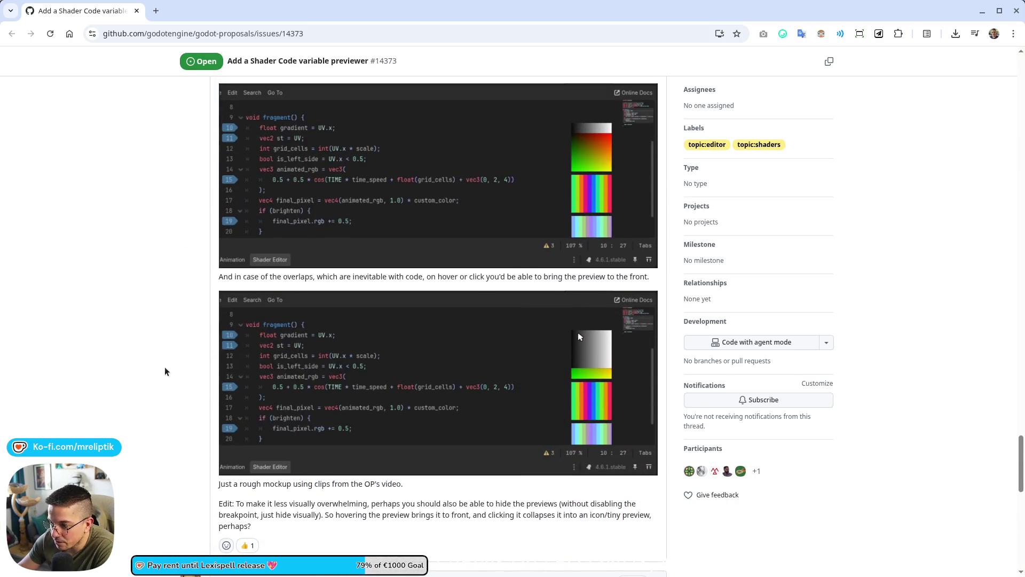
pyautogui.scroll(-5, 164, 369)
pyautogui.scroll(1, 301, 333)
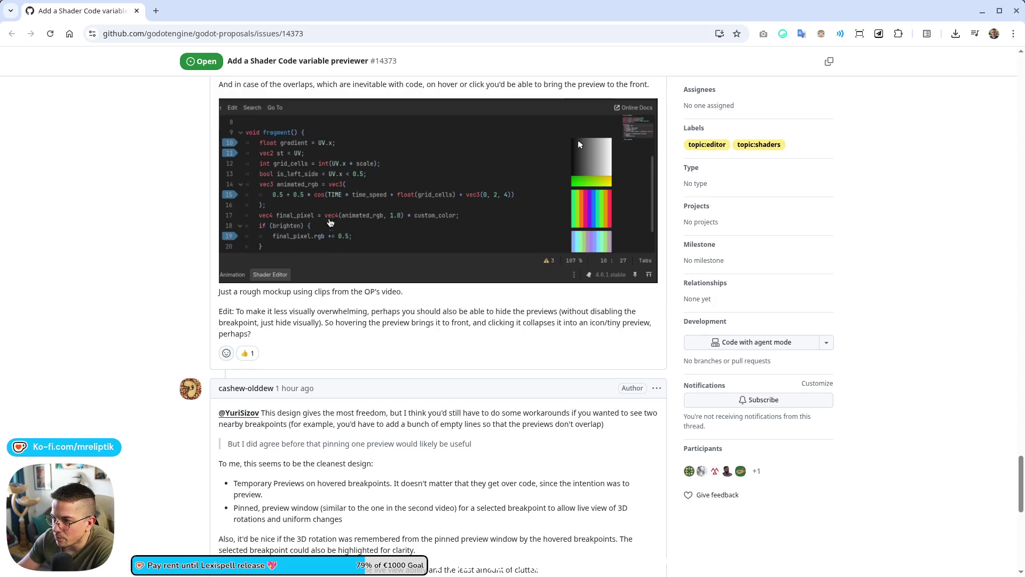
pyautogui.click(470, 267)
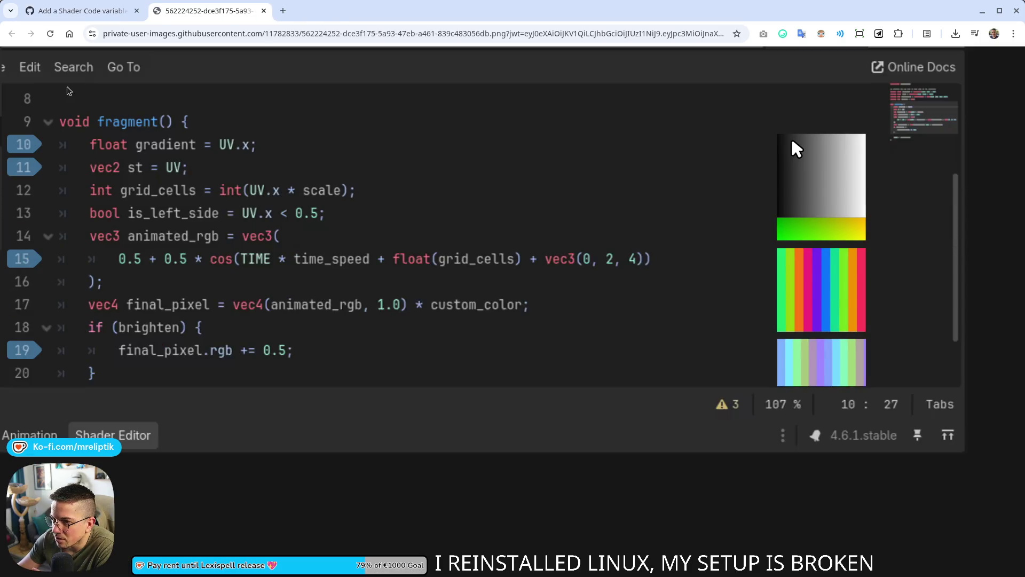
# Step: Close the full-size mockup tab and reread the previewer proposal's discussion comments
pyautogui.middleClick(207, 20)
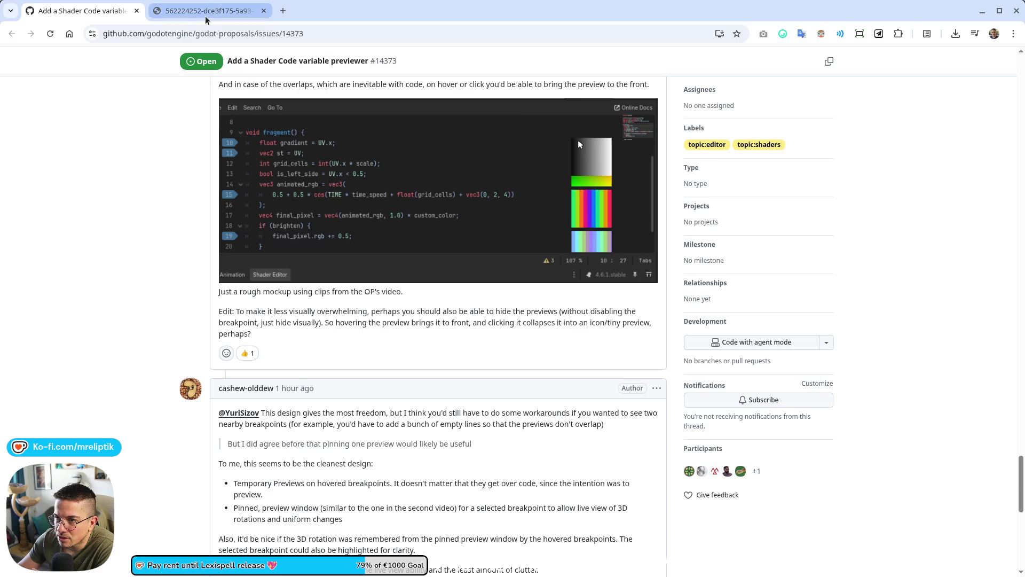
pyautogui.scroll(-5, 160, 297)
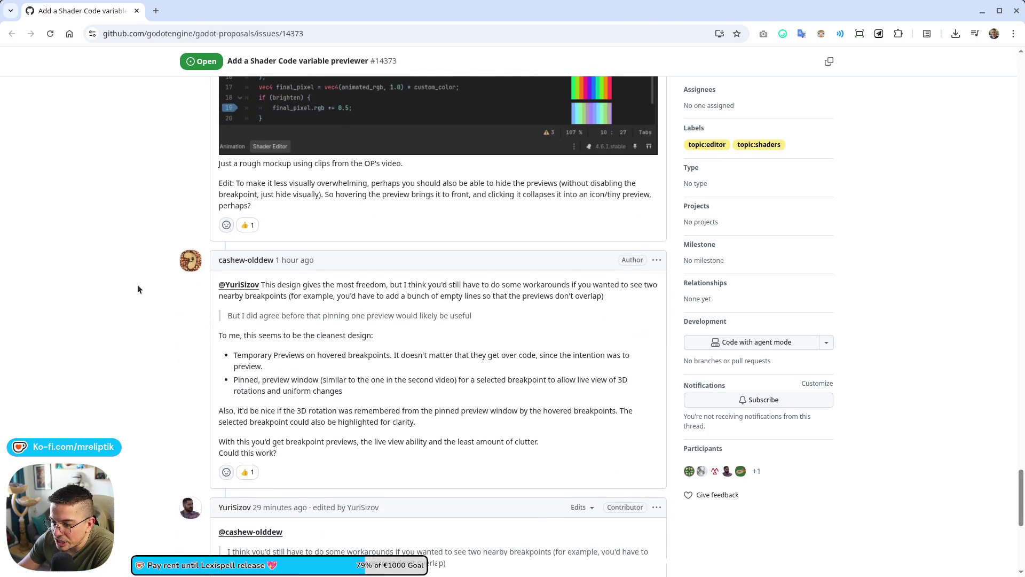
pyautogui.scroll(-2, 163, 347)
pyautogui.scroll(8, 171, 358)
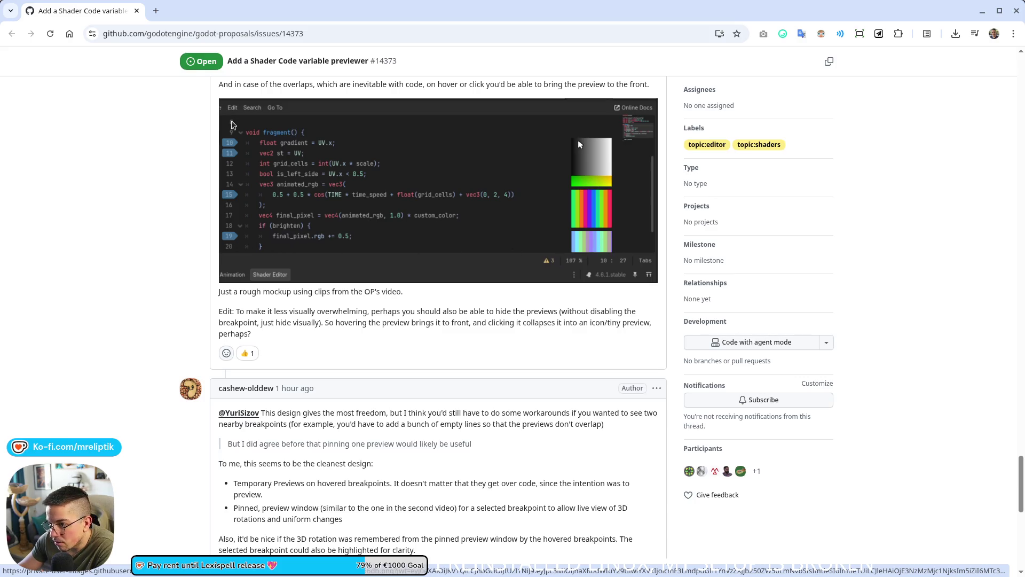
pyautogui.scroll(5, 238, 297)
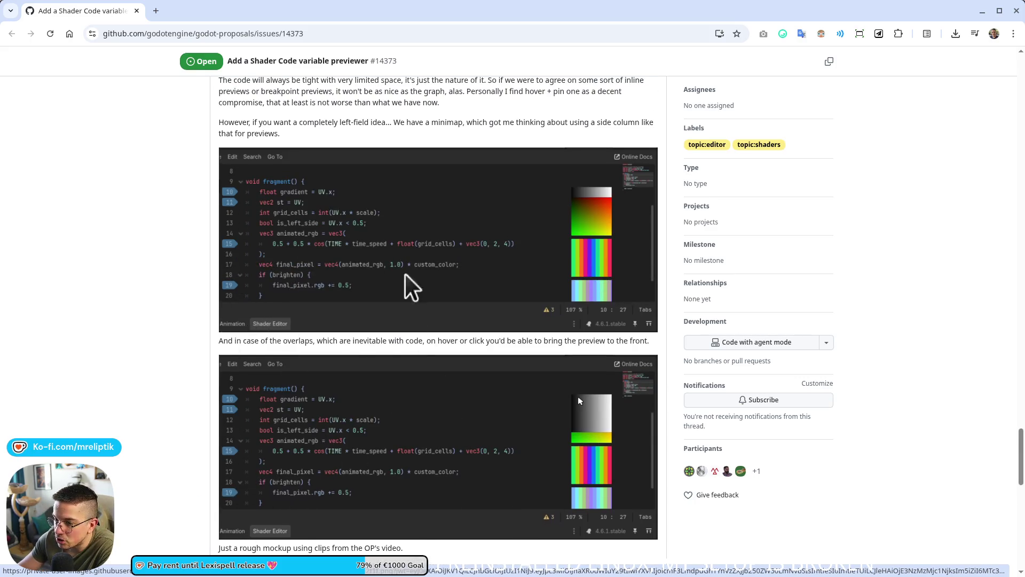
pyautogui.scroll(-1, 353, 427)
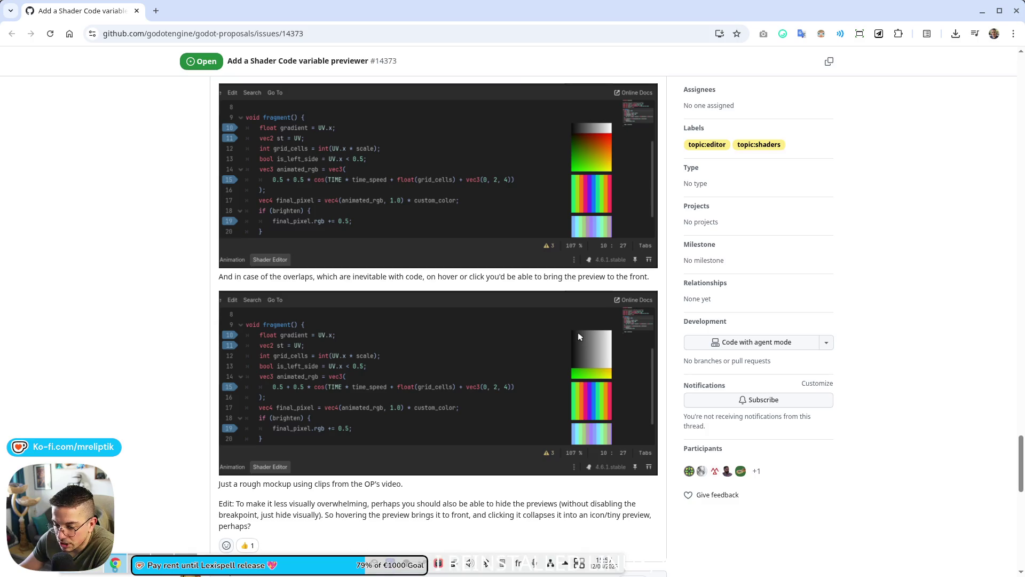
pyautogui.moveTo(186, 566)
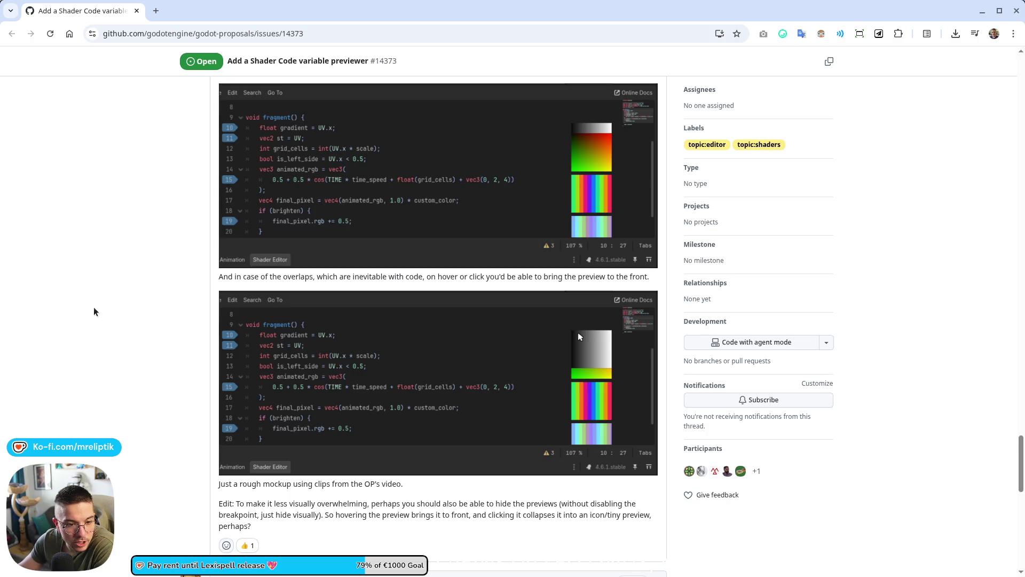
pyautogui.scroll(-6, 191, 232)
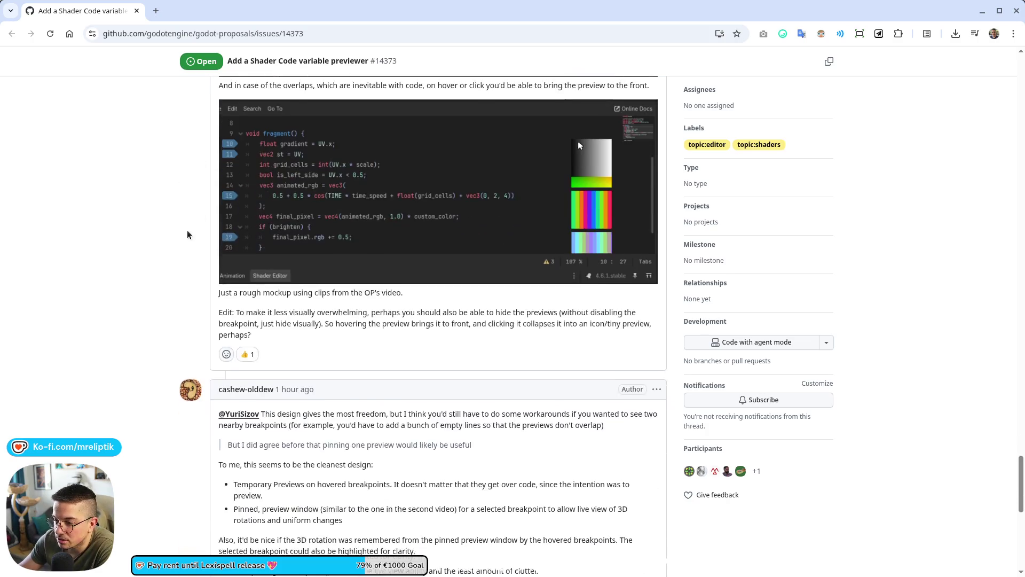
pyautogui.scroll(20, 150, 270)
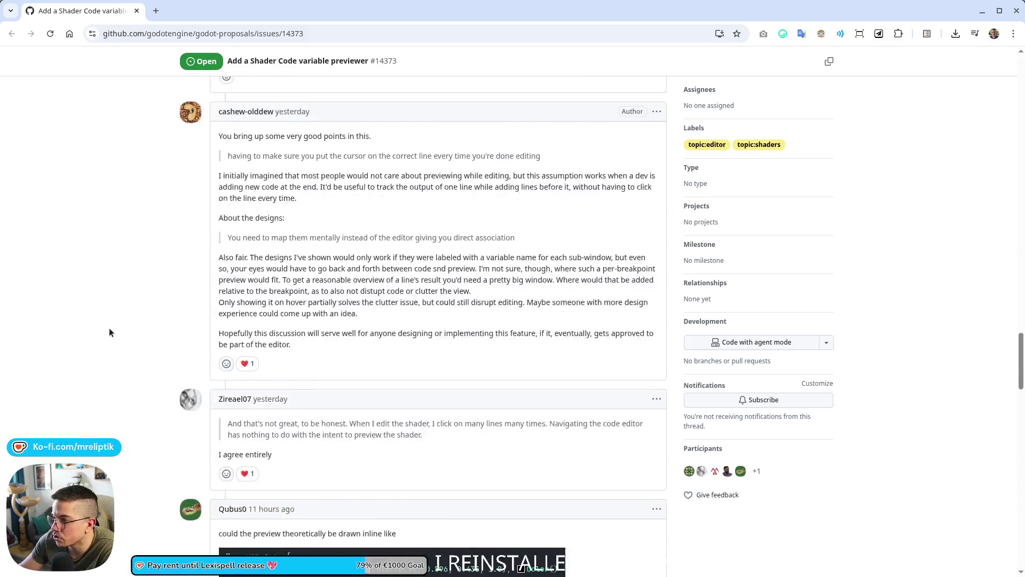
pyautogui.scroll(10, 82, 365)
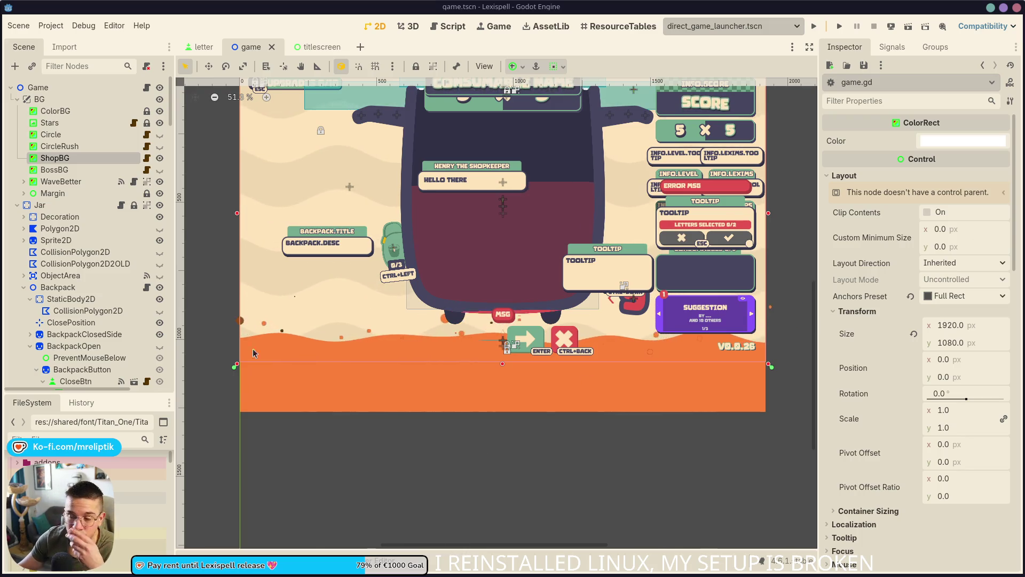
# Step: Select the ShopBG node to reopen wave_line.gdshader and scroll through its fragment code
pyautogui.click(55, 170)
pyautogui.click(69, 157)
pyautogui.click(509, 415)
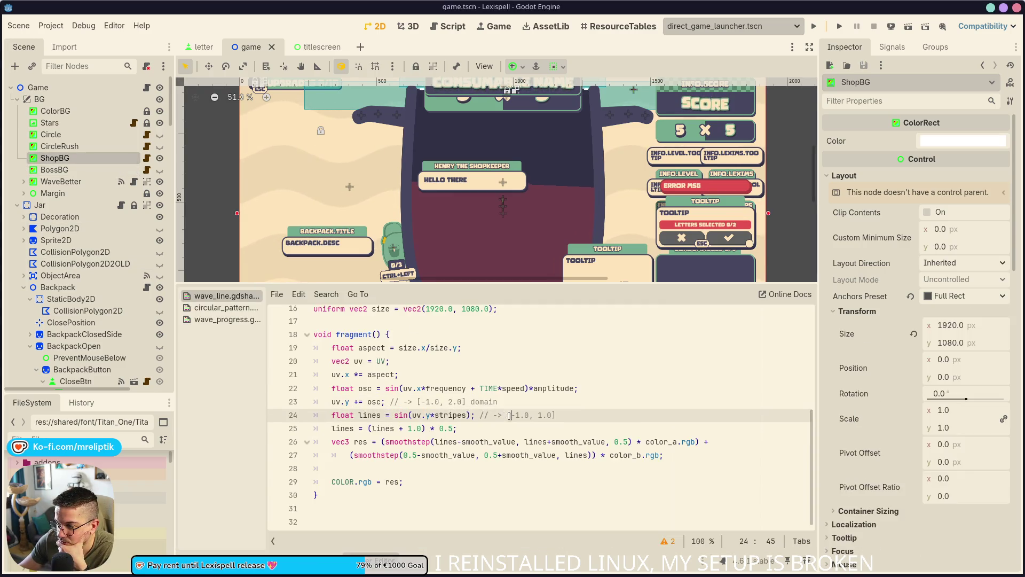
pyautogui.scroll(-10, 824, 502)
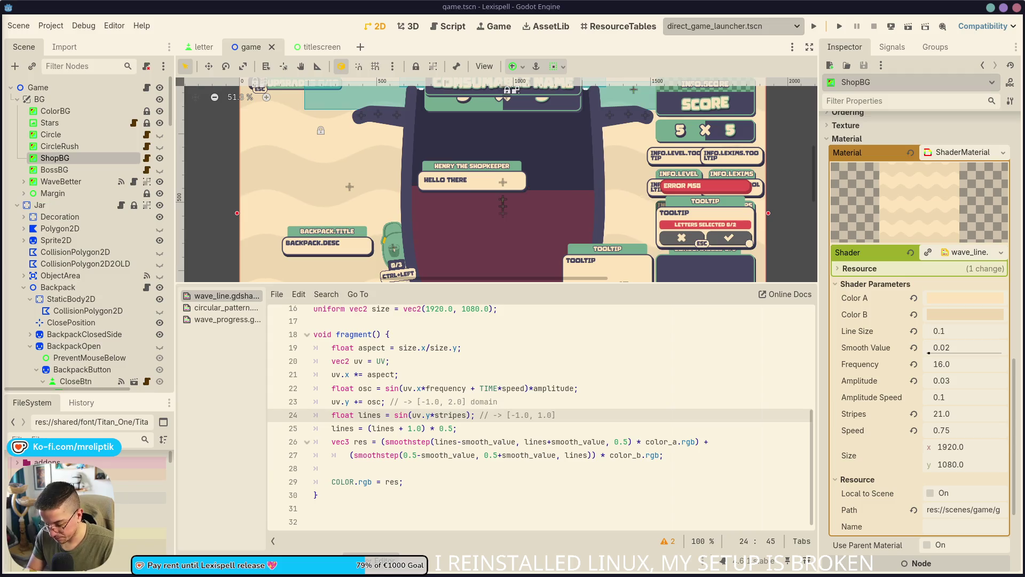
pyautogui.scroll(-2, 88, 230)
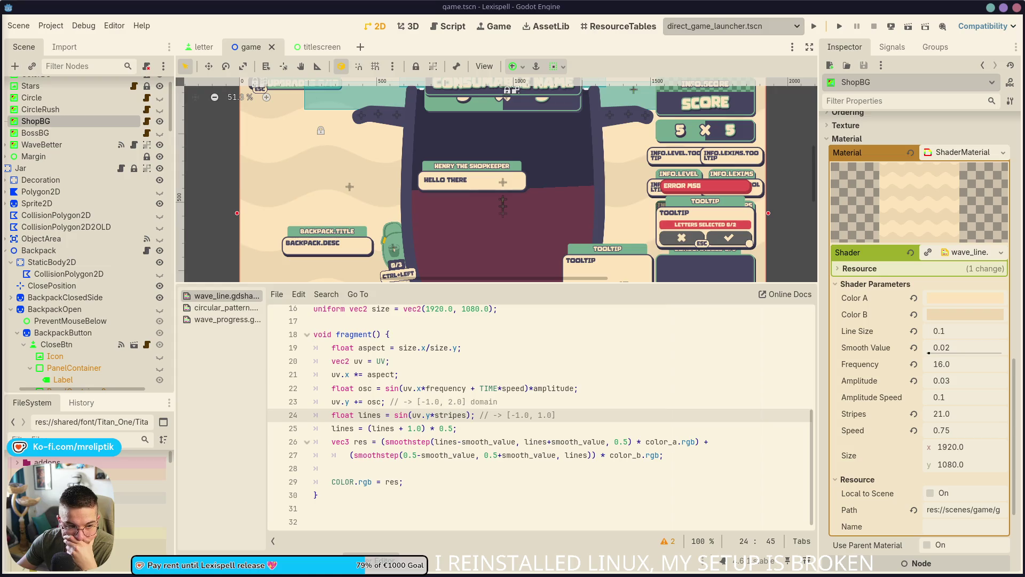
# Step: Dismiss the tiling layout picker and switch to Chrome with the godot-shader-previewer repository
pyautogui.press('super+space')
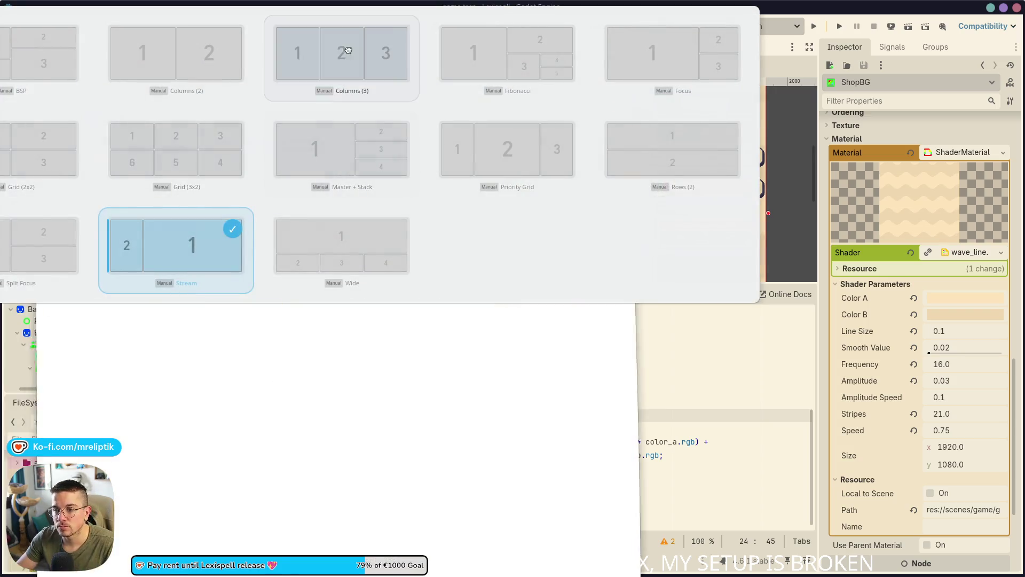
pyautogui.press('Escape')
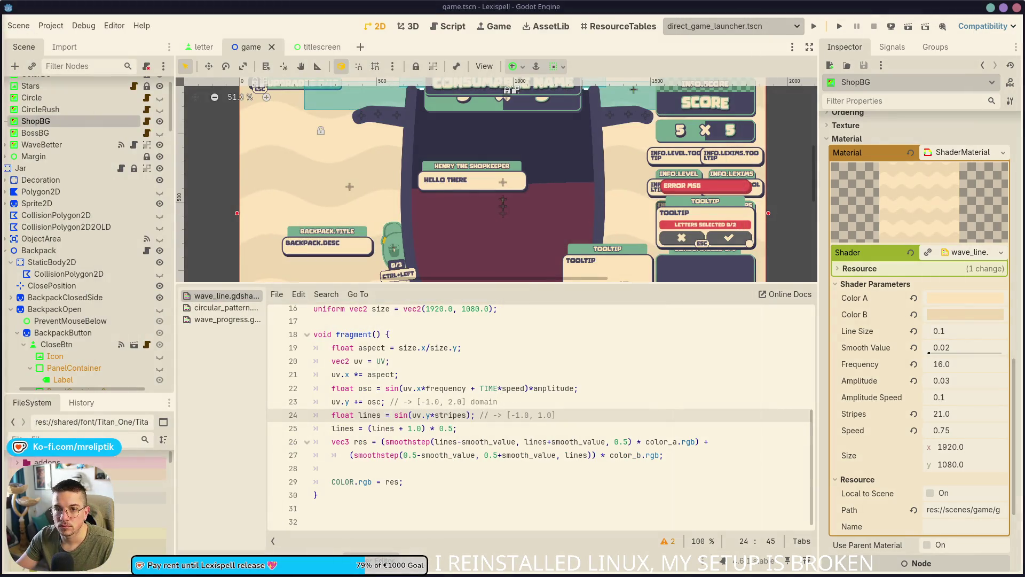
pyautogui.hotkey('alt', 'Tab')
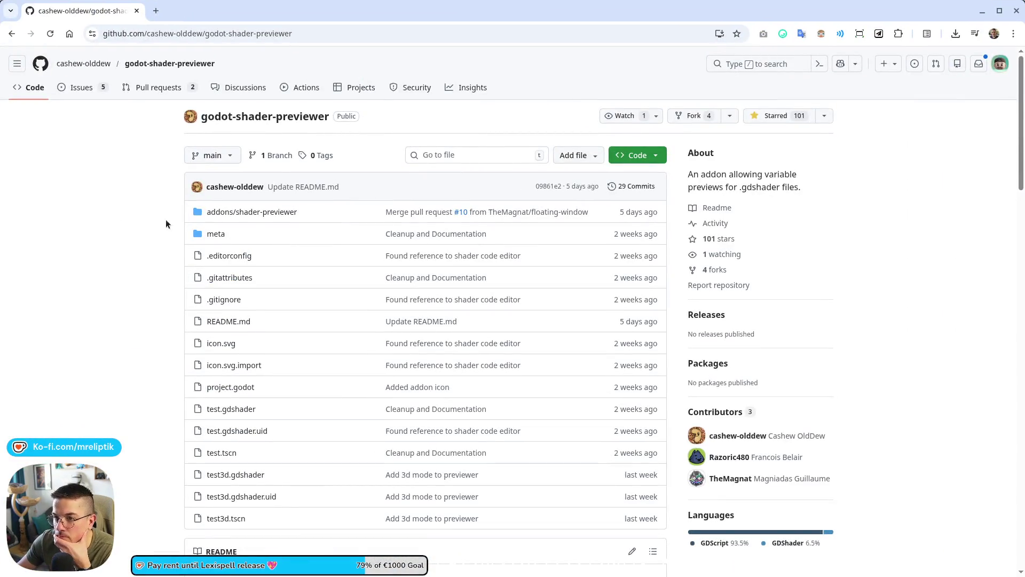
# Step: Open the godot-shader-previewer issues list, view the closed issues, then return to the five open ones
pyautogui.scroll(-7, 259, 174)
pyautogui.scroll(7, 116, 261)
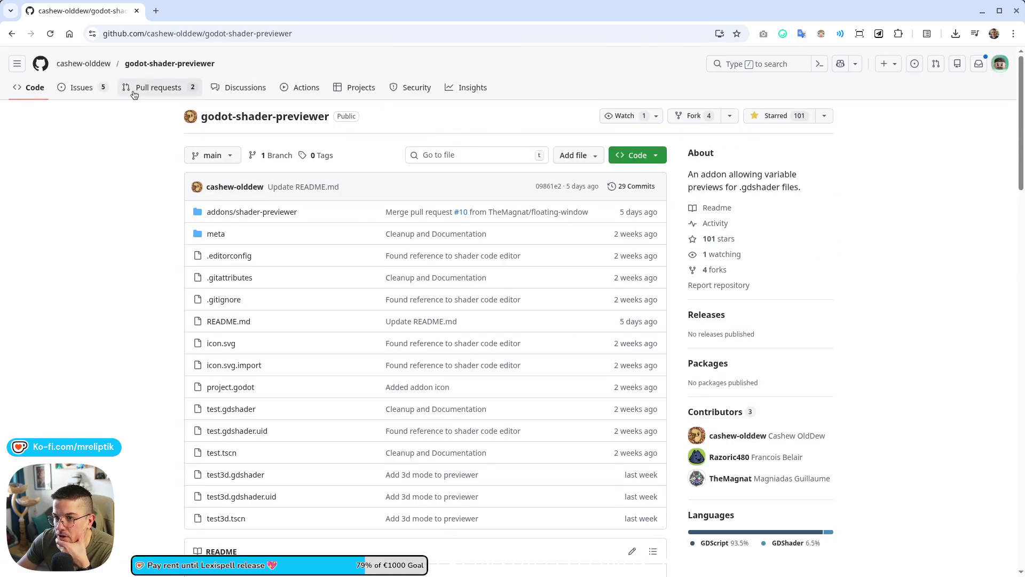
pyautogui.click(77, 87)
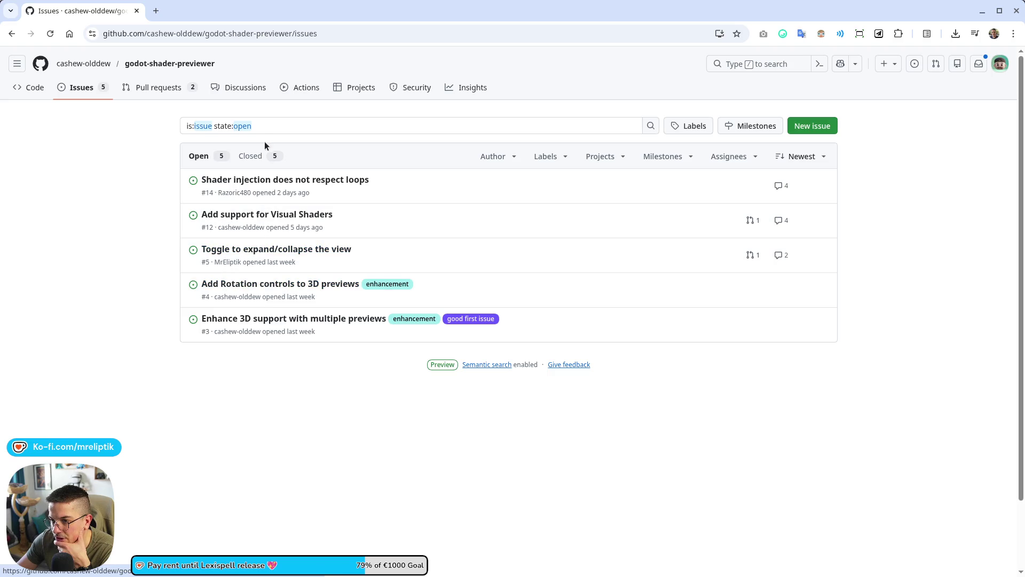
pyautogui.click(253, 155)
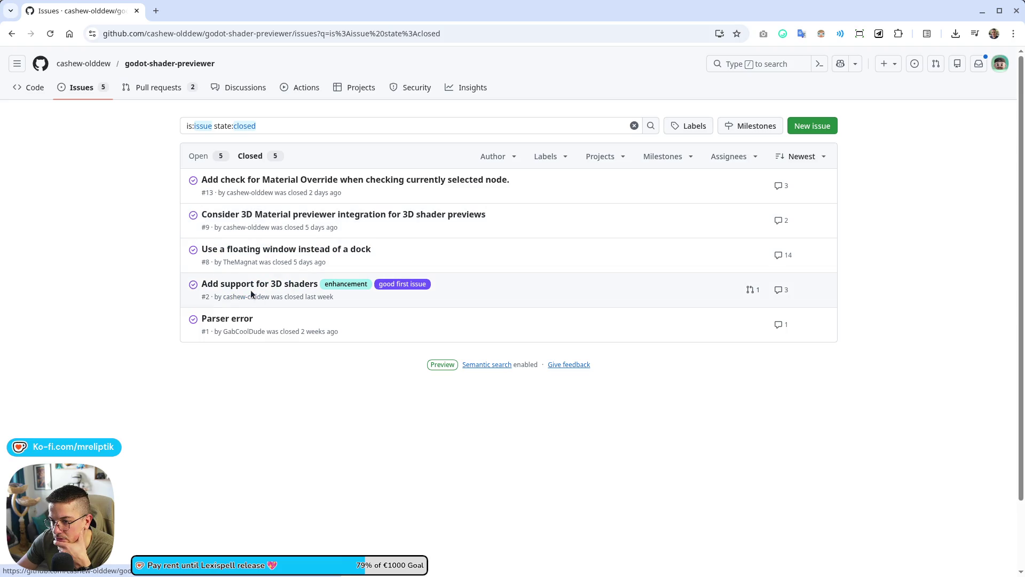
pyautogui.moveTo(256, 284)
pyautogui.click(210, 156)
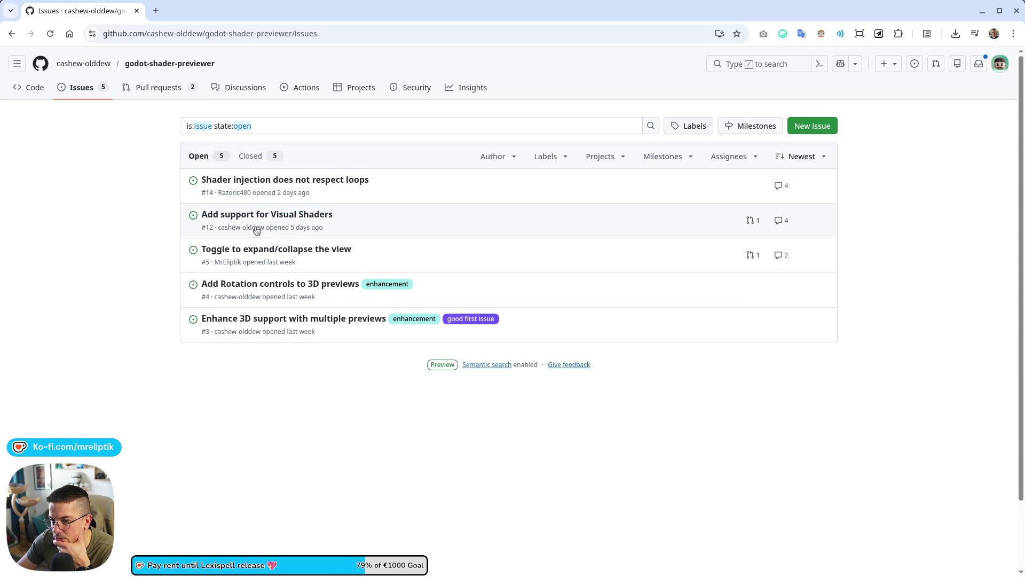
# Step: Open issue #5 'Toggle to expand/collapse the view' and read down to linked pull request #7
pyautogui.click(251, 250)
pyautogui.scroll(-4, 288, 344)
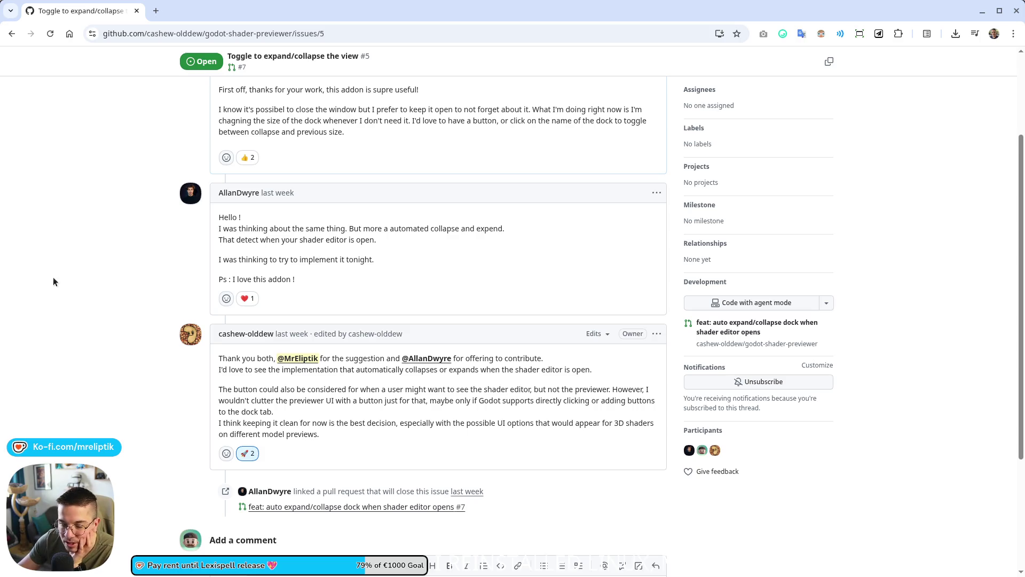
pyautogui.scroll(-5, 156, 335)
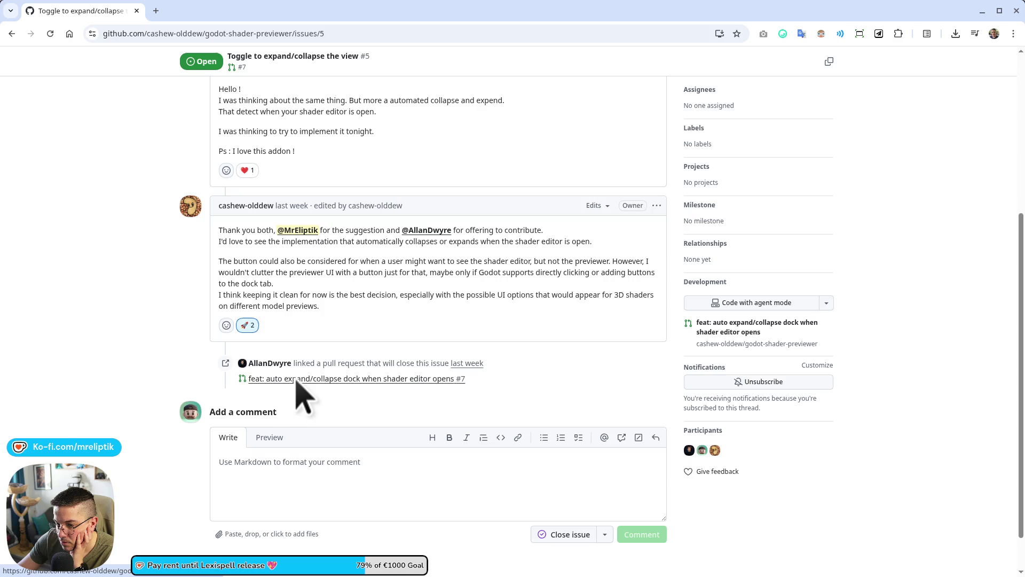
# Step: Open pull request #7 (auto expand/collapse dock), read its requested-changes review, then return to Godot
pyautogui.moveTo(286, 381)
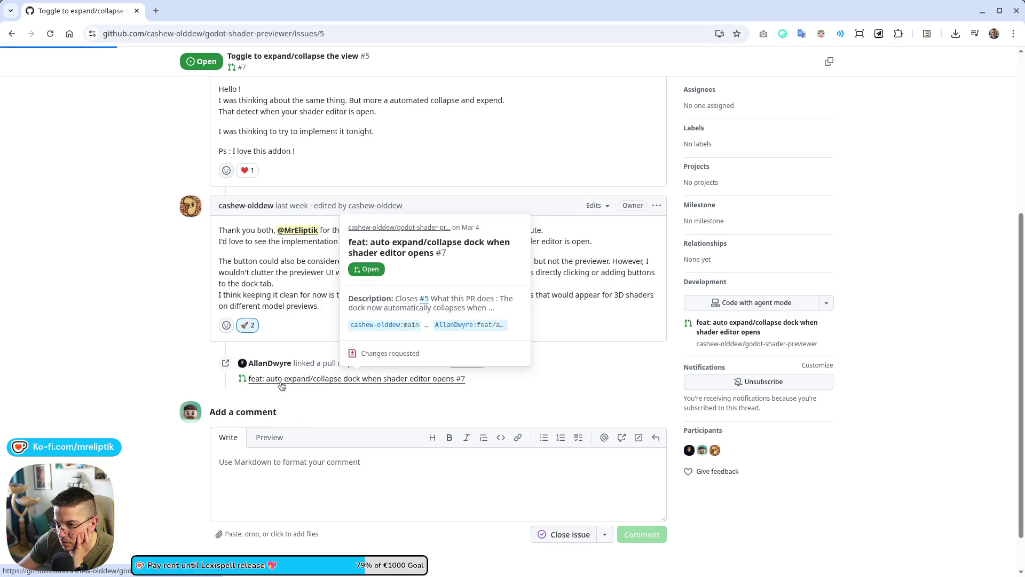
pyautogui.click(281, 379)
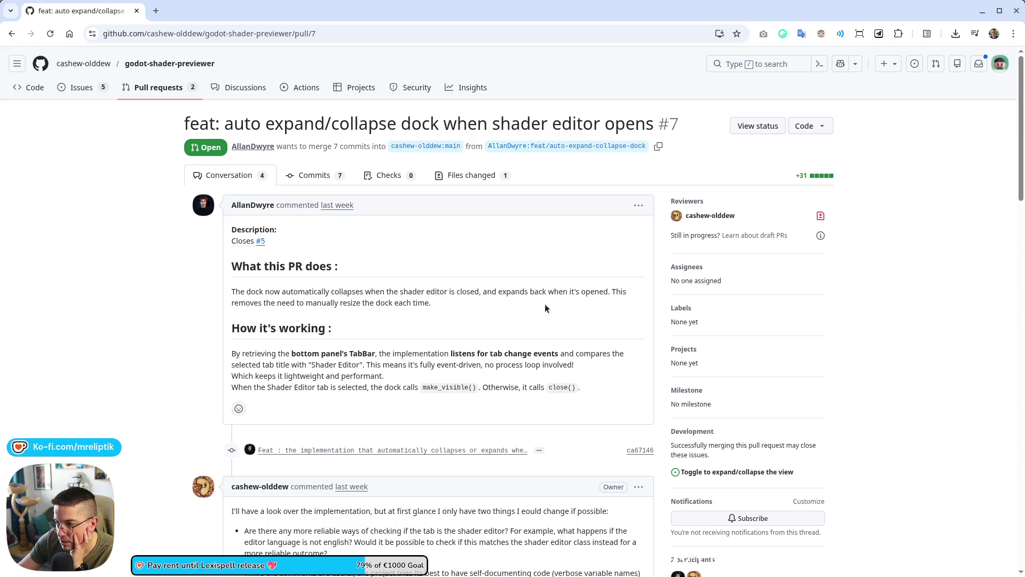
pyautogui.scroll(-5, 314, 310)
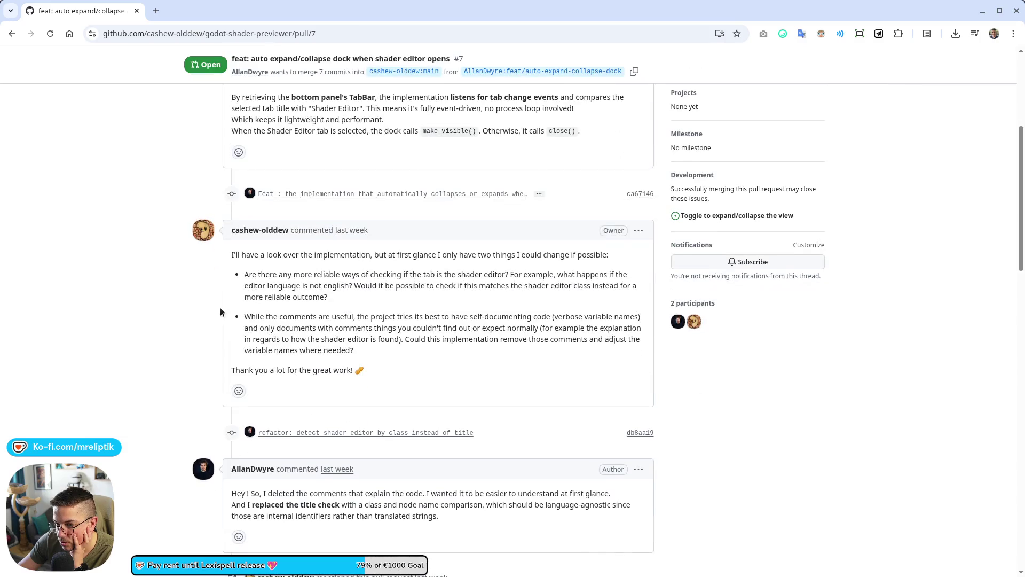
pyautogui.scroll(-15, 220, 309)
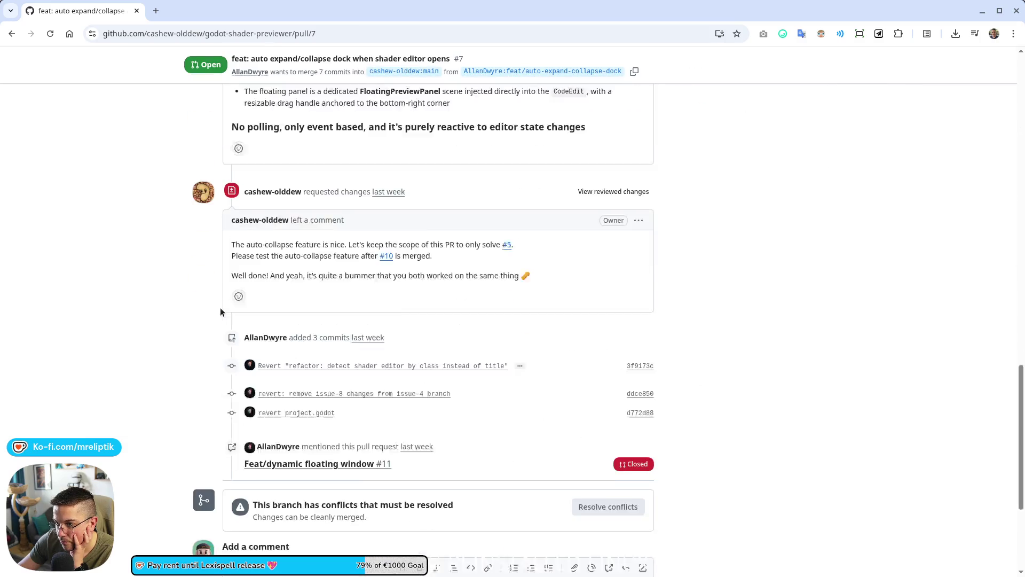
pyautogui.scroll(-1, 220, 312)
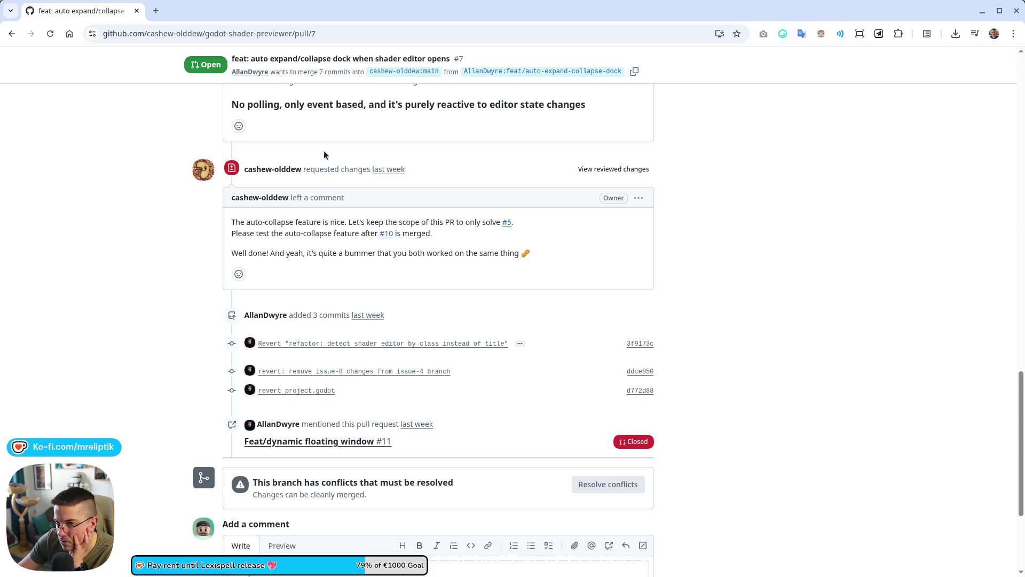
pyautogui.hotkey('alt', 'Tab')
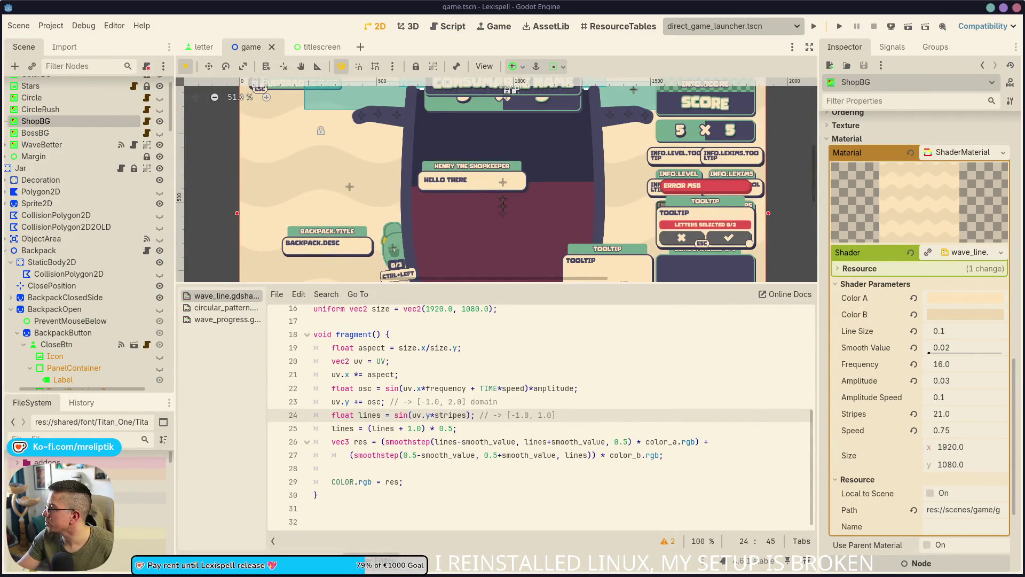
# Step: Show the Shader Preview dock via Editor > Editor Docks so the zigzag wave stripes appear
pyautogui.scroll(-3, 874, 428)
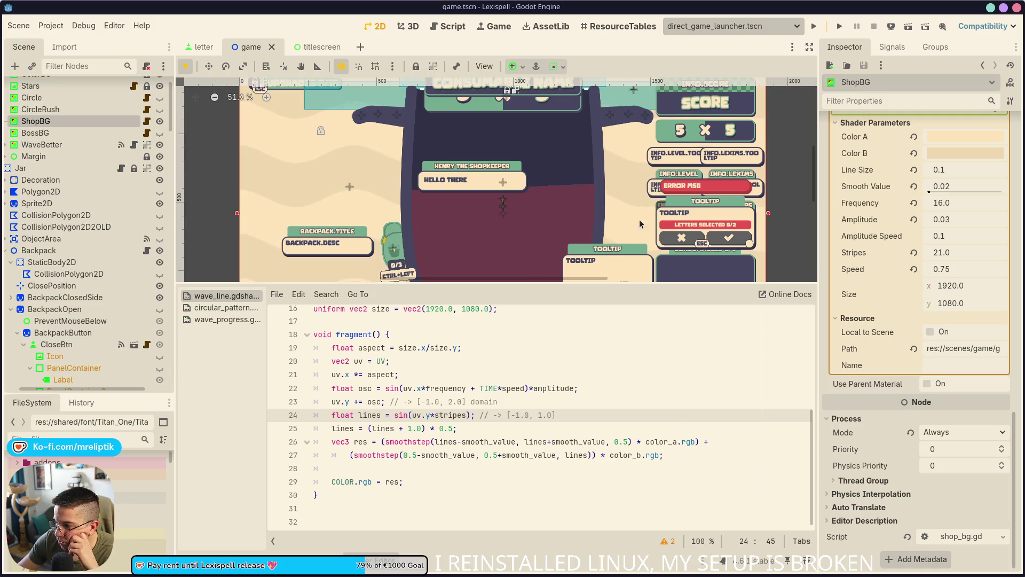
pyautogui.click(114, 25)
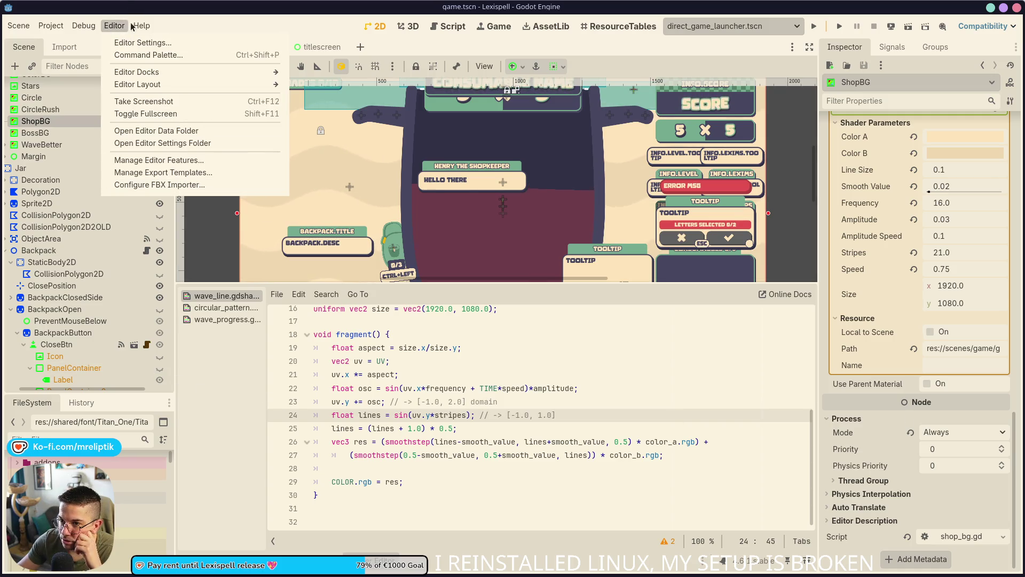
pyautogui.moveTo(140, 25)
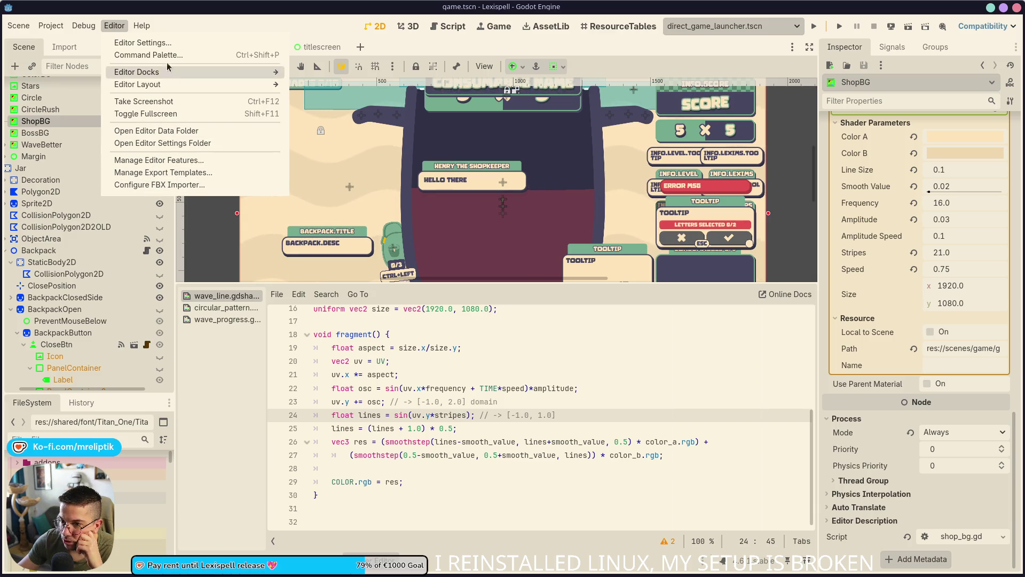
pyautogui.moveTo(154, 73)
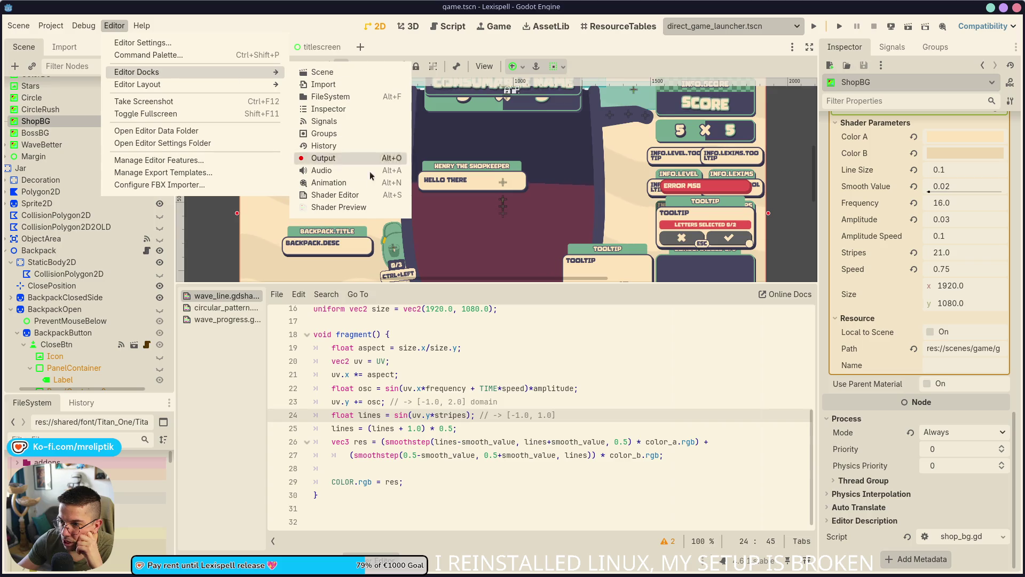
pyautogui.click(334, 208)
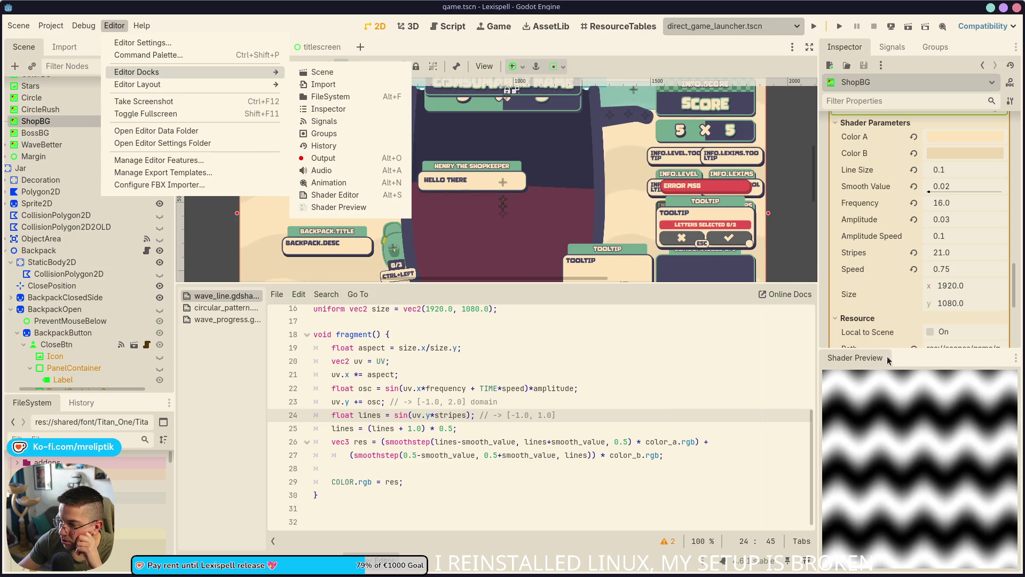
pyautogui.click(887, 364)
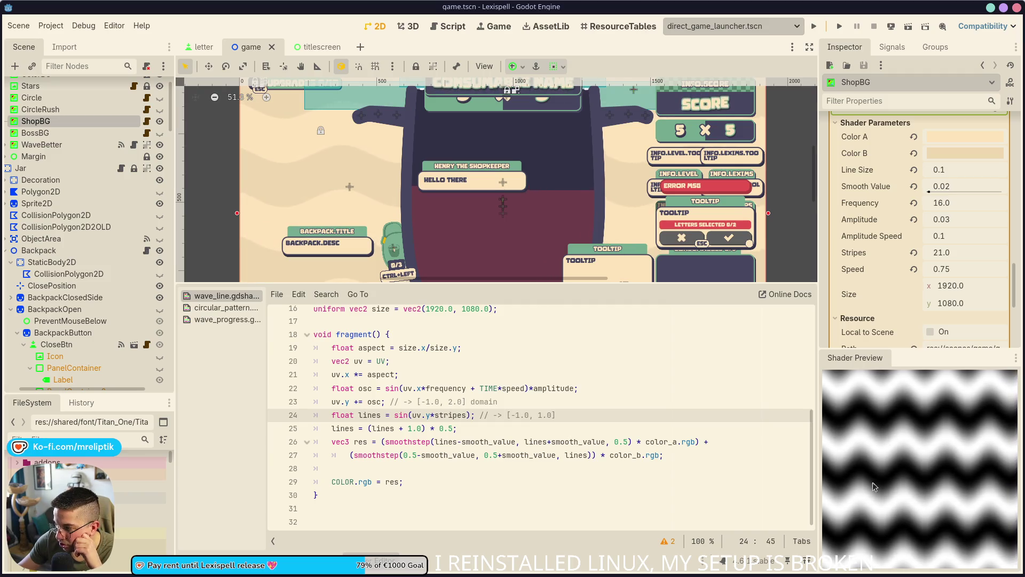
# Step: Shrink the Shader Preview dock, enlarge the FileSystem dock, and filter project files by 'shader'
pyautogui.moveTo(912, 354)
pyautogui.mouseDown()
pyautogui.moveTo(912, 537)
pyautogui.moveTo(921, 359)
pyautogui.mouseUp()
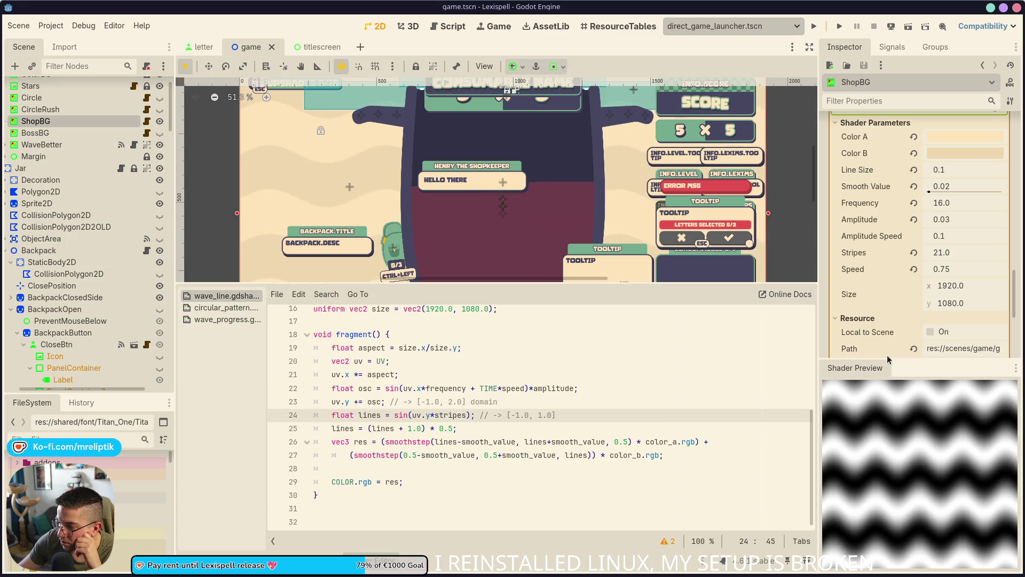
pyautogui.moveTo(892, 361)
pyautogui.mouseDown()
pyautogui.moveTo(882, 574)
pyautogui.moveTo(880, 357)
pyautogui.mouseUp()
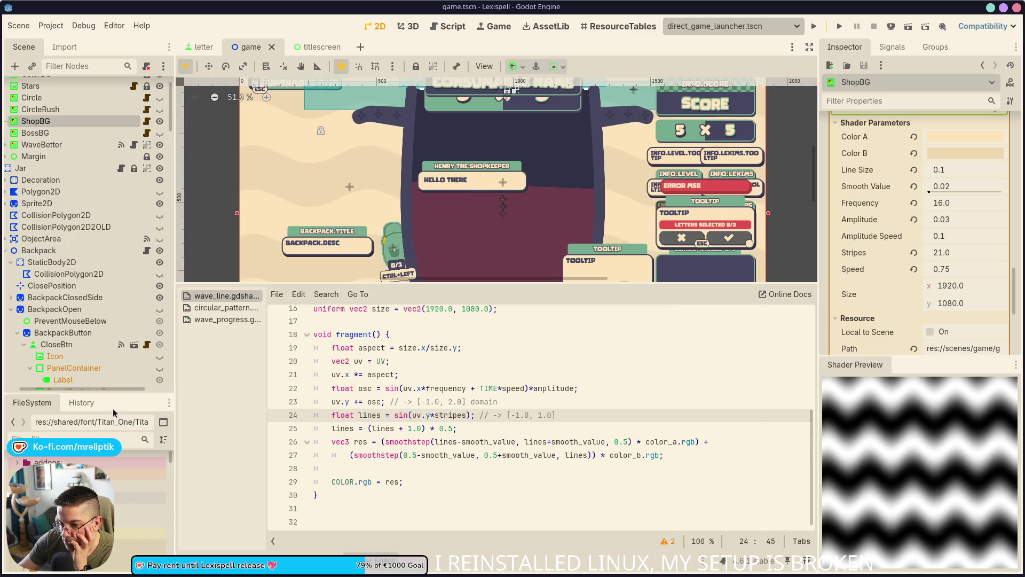
pyautogui.moveTo(80, 396); pyautogui.dragTo(75, 181)
pyautogui.click(68, 226)
pyautogui.write('shader')
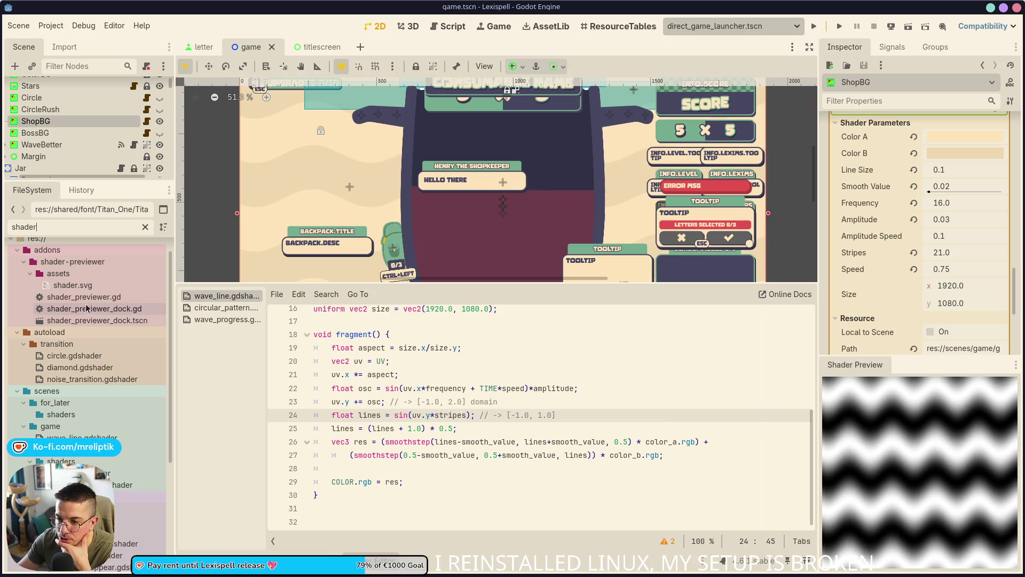
# Step: Open shader_previewer_dock.gd and shader_previewer_dock.tscn, hide the shader editor, then reopen the script
pyautogui.doubleClick(91, 308)
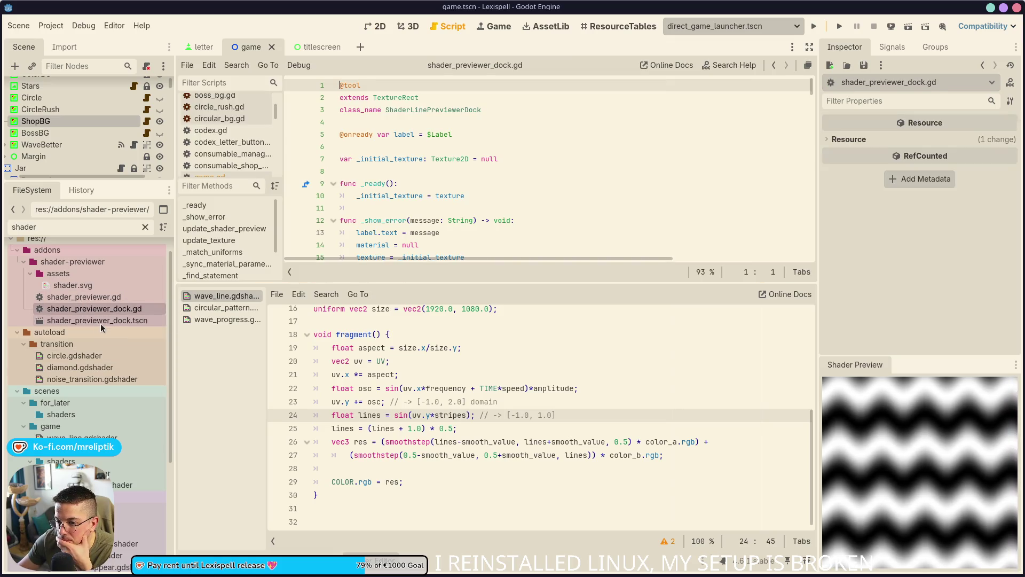
pyautogui.doubleClick(100, 320)
pyautogui.click(374, 25)
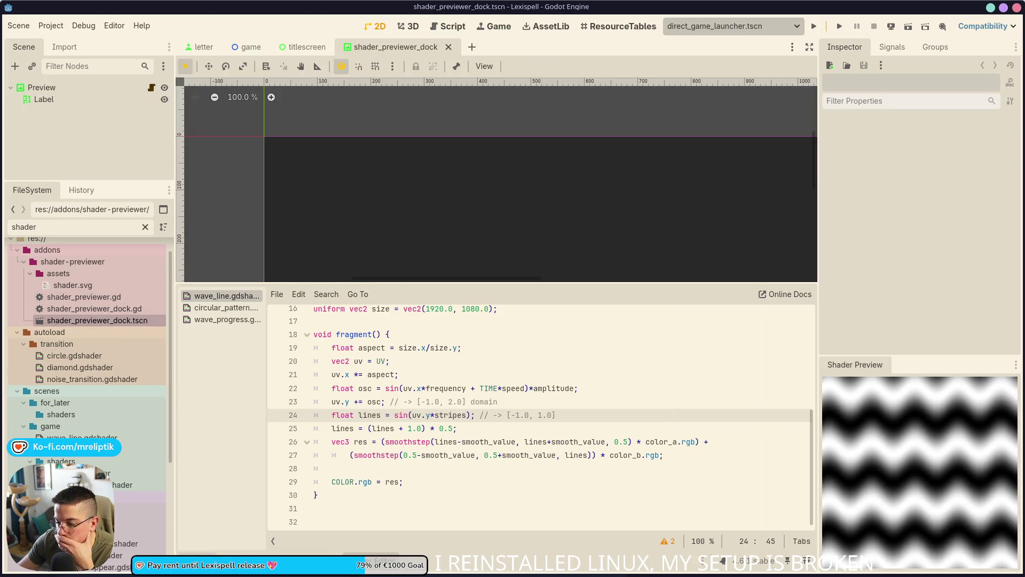
pyautogui.click(374, 558)
pyautogui.scroll(-4, 332, 300)
pyautogui.hscroll(2, 425, 357)
pyautogui.scroll(-2, 426, 357)
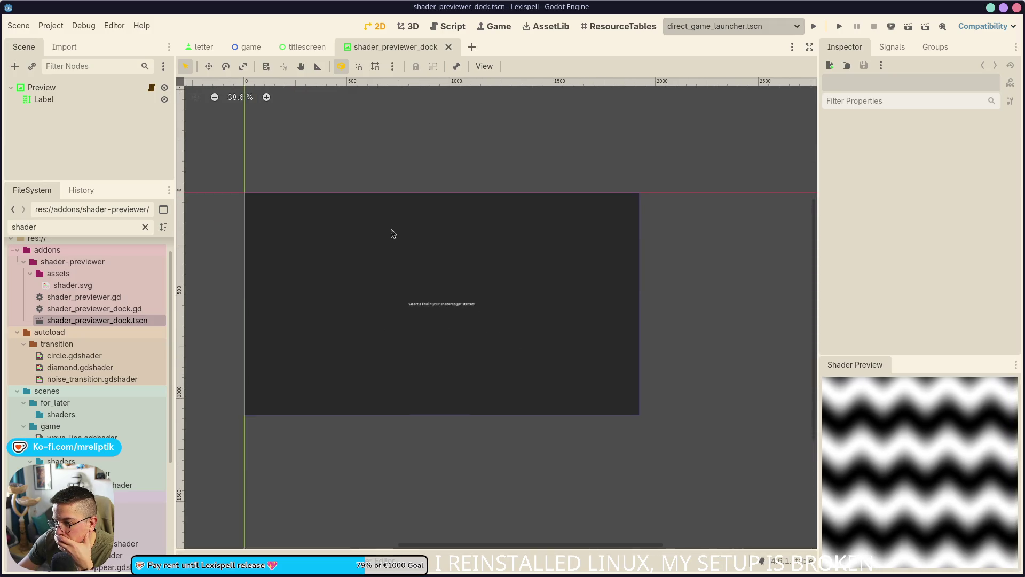
pyautogui.scroll(1, 374, 233)
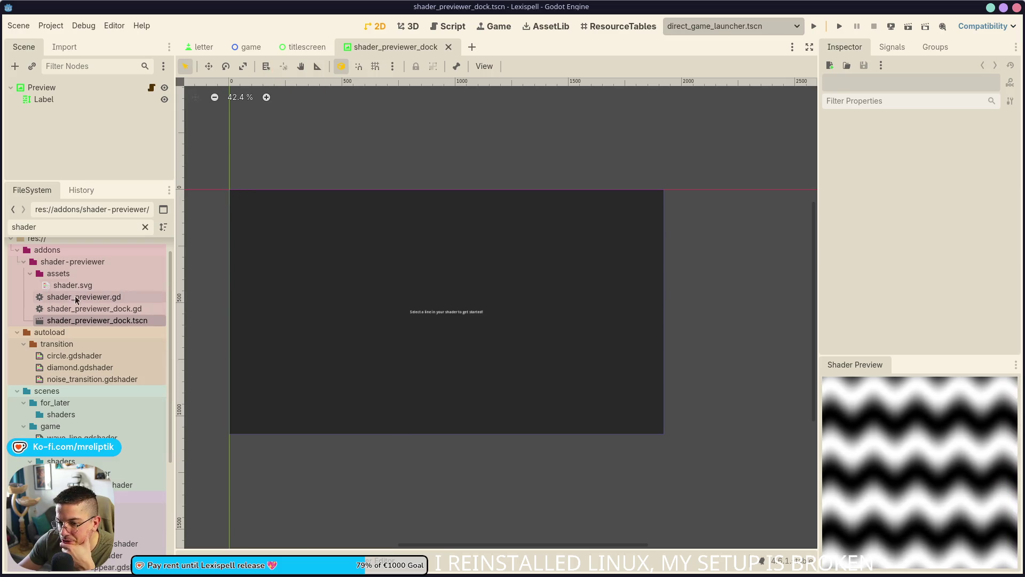
pyautogui.doubleClick(93, 309)
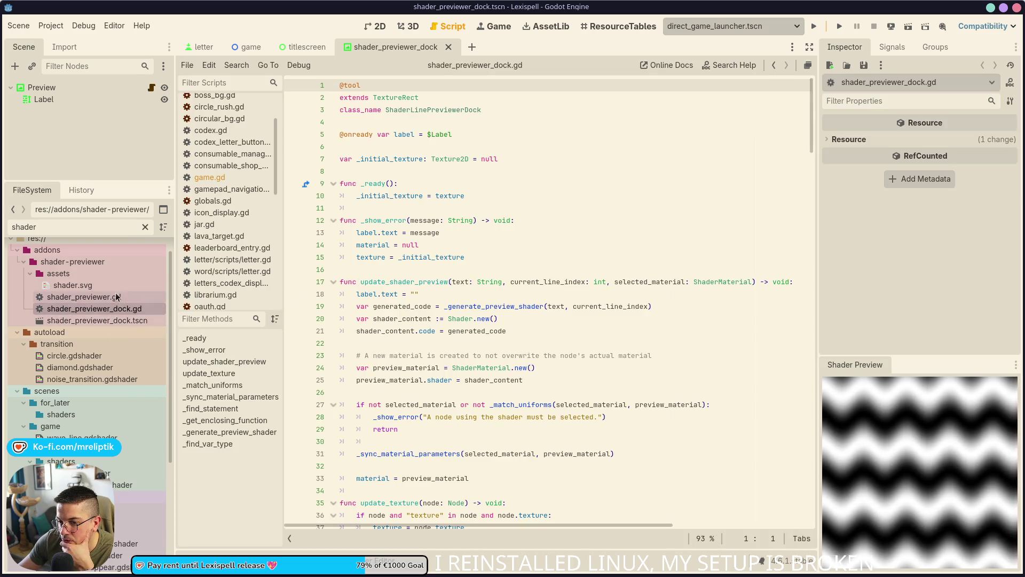
# Step: Open shader_previewer.gd and highlight dock_scene, icon_tex and EditorDock in _enter_tree
pyautogui.doubleClick(84, 297)
pyautogui.scroll(-4, 377, 162)
pyautogui.click(377, 163)
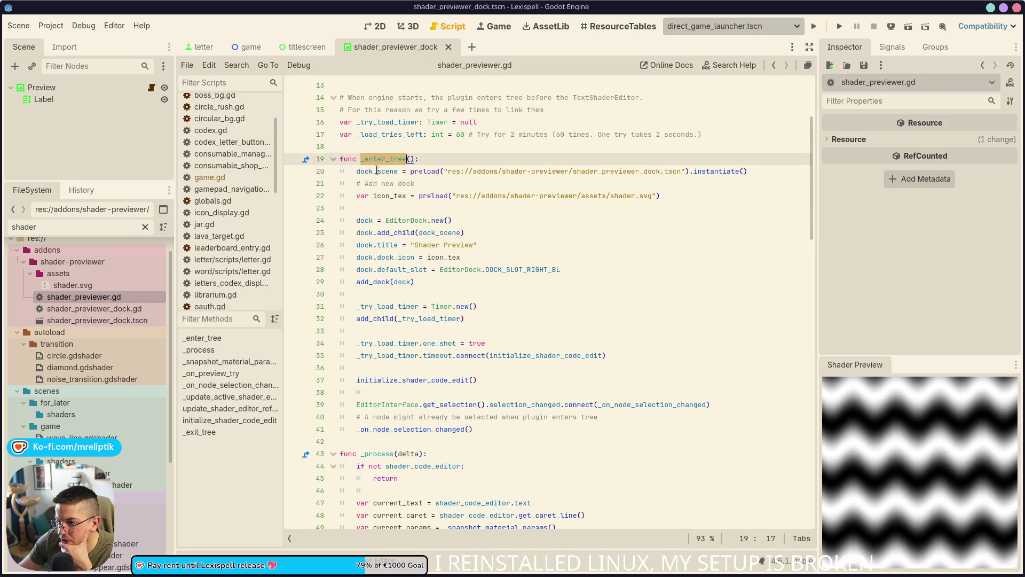
pyautogui.doubleClick(377, 171)
pyautogui.doubleClick(389, 196)
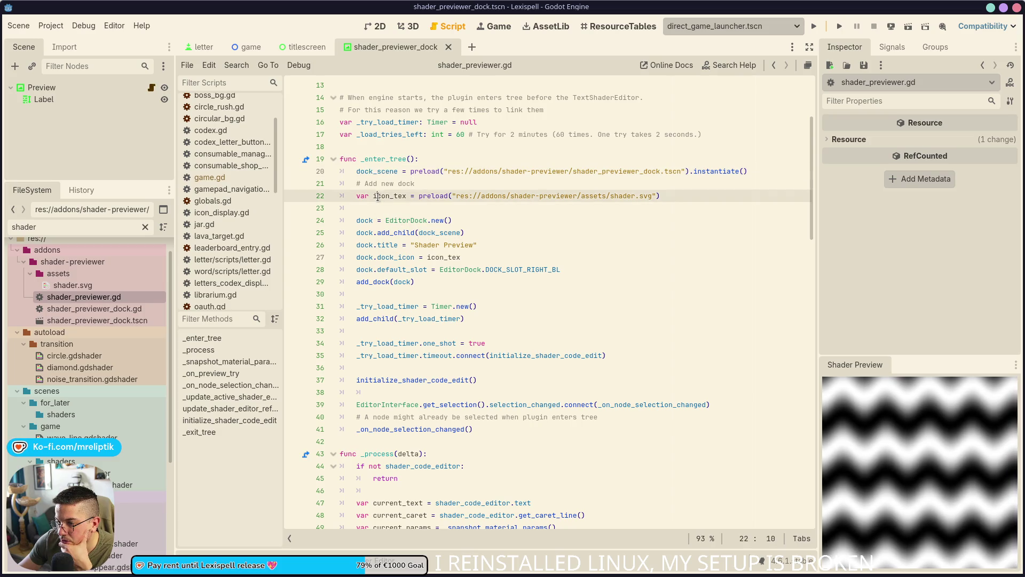
pyautogui.doubleClick(400, 220)
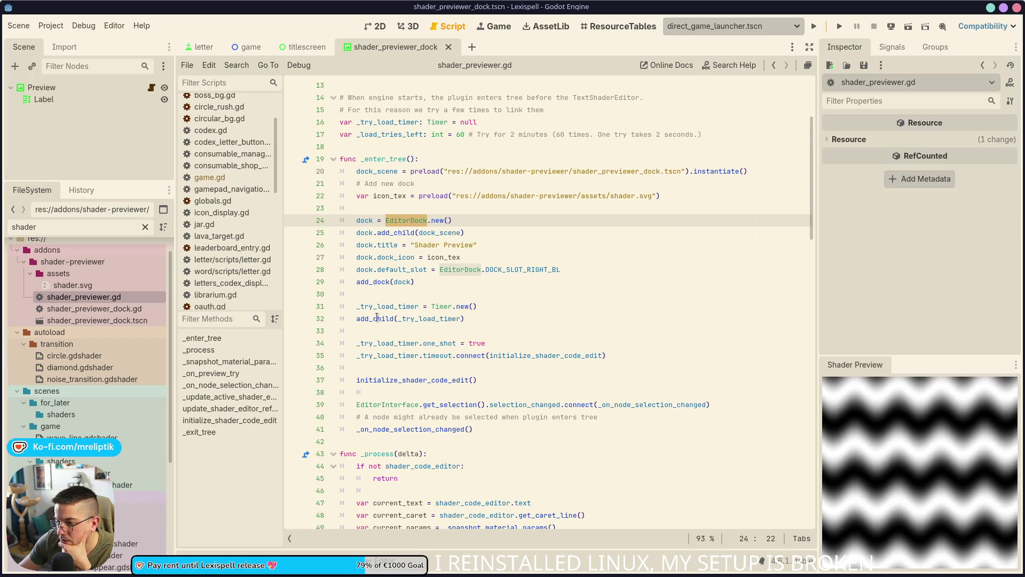
pyautogui.scroll(-6, 457, 215)
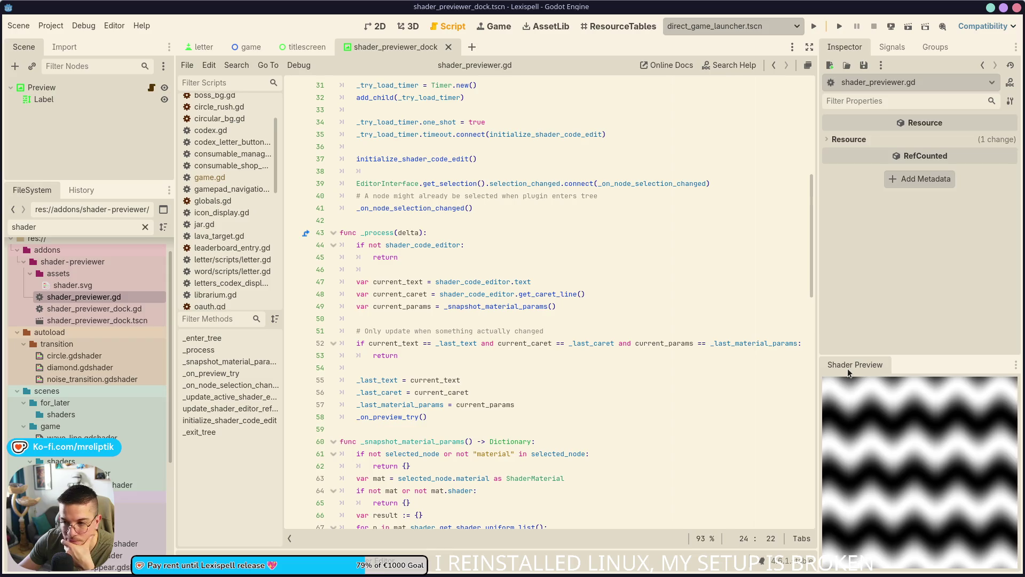
# Step: Glance at the script's signals in the Inspector, then return to its resource properties
pyautogui.click(894, 47)
pyautogui.click(845, 47)
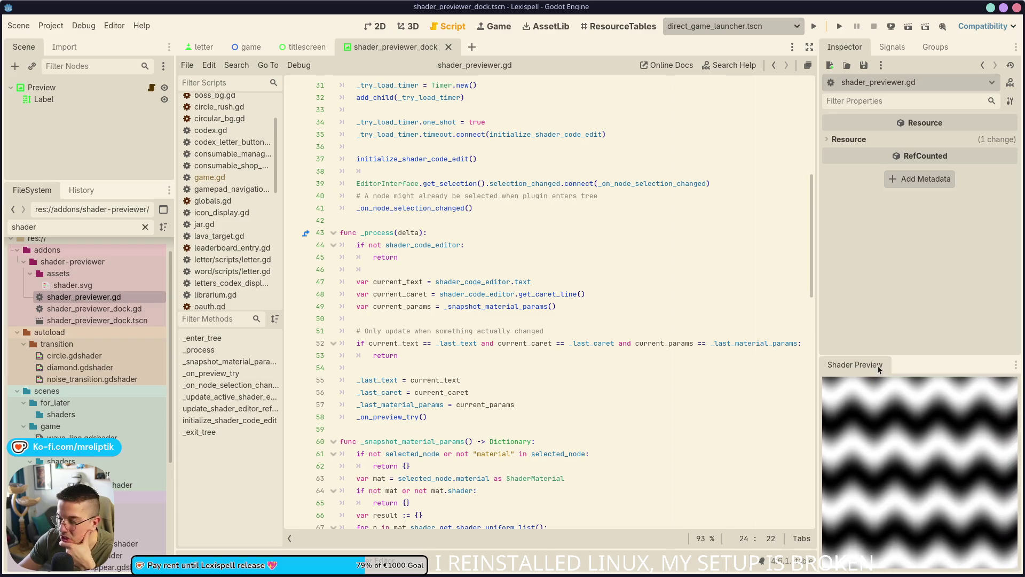
pyautogui.scroll(2, 535, 335)
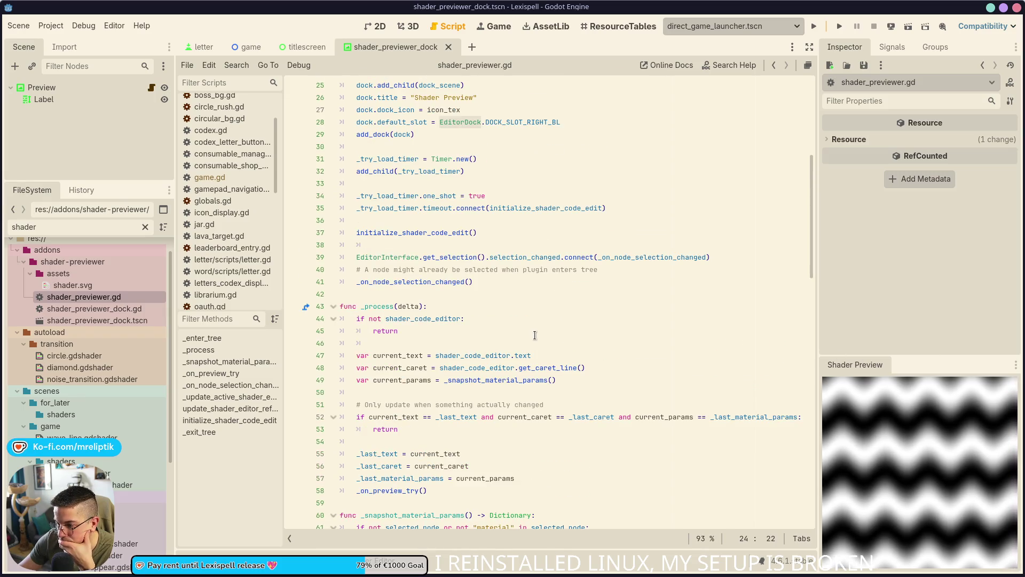
pyautogui.scroll(5, 535, 335)
pyautogui.scroll(1, 537, 326)
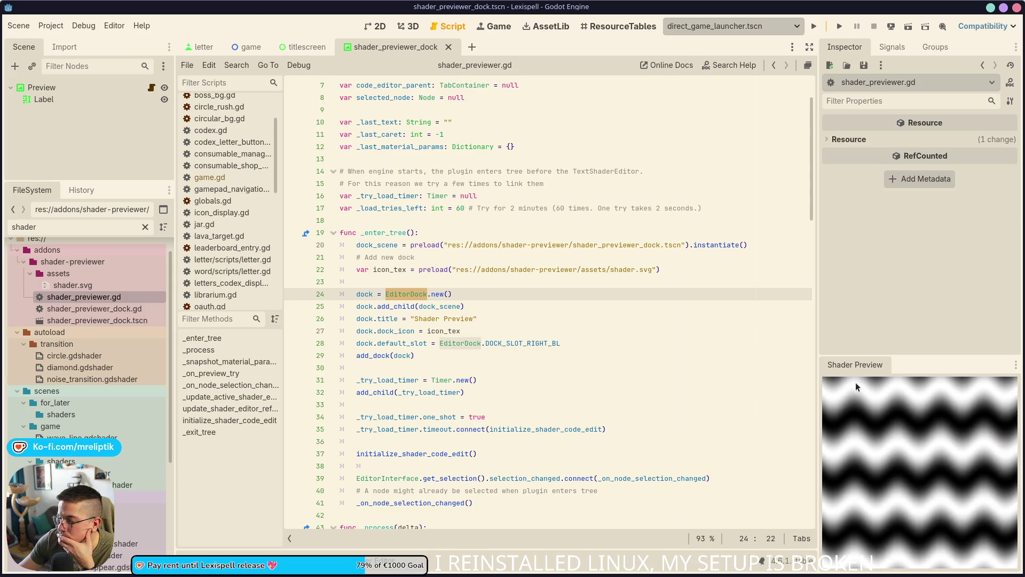
# Step: Open and dismiss the Shader Preview dock's position and context options, then put the caret on line 24
pyautogui.click(1016, 366)
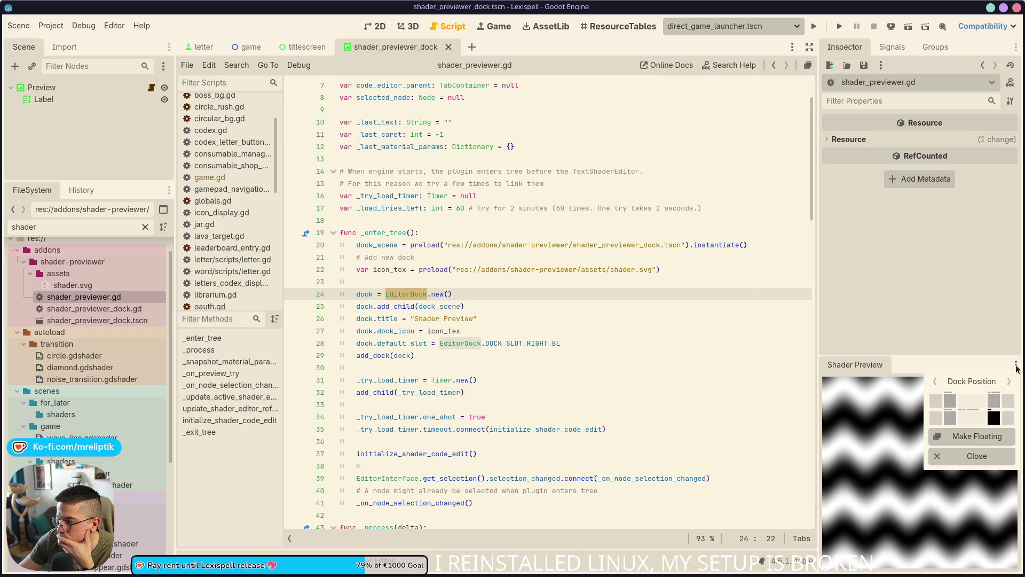
pyautogui.click(1016, 365)
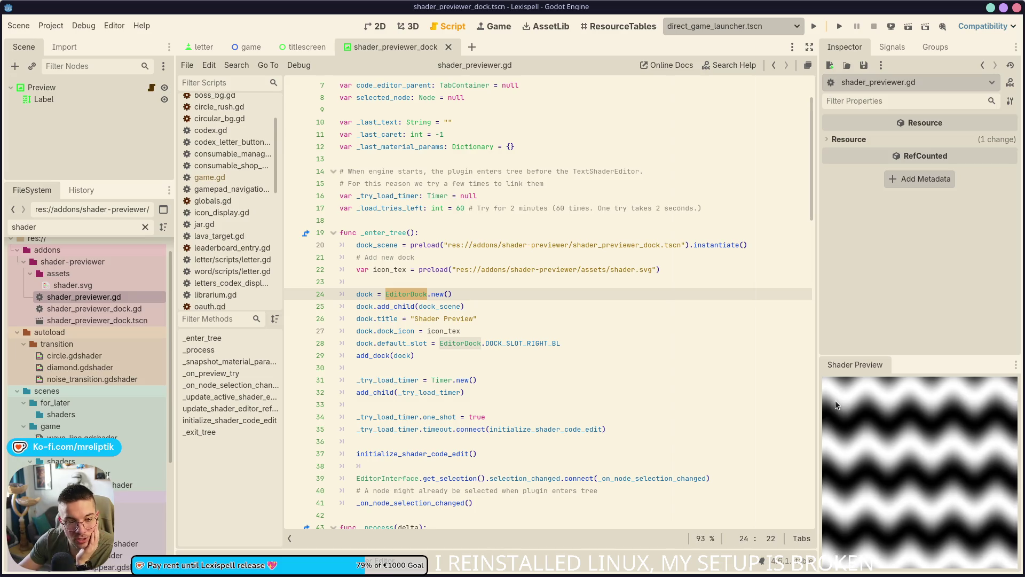
pyautogui.rightClick(864, 362)
pyautogui.click(853, 366)
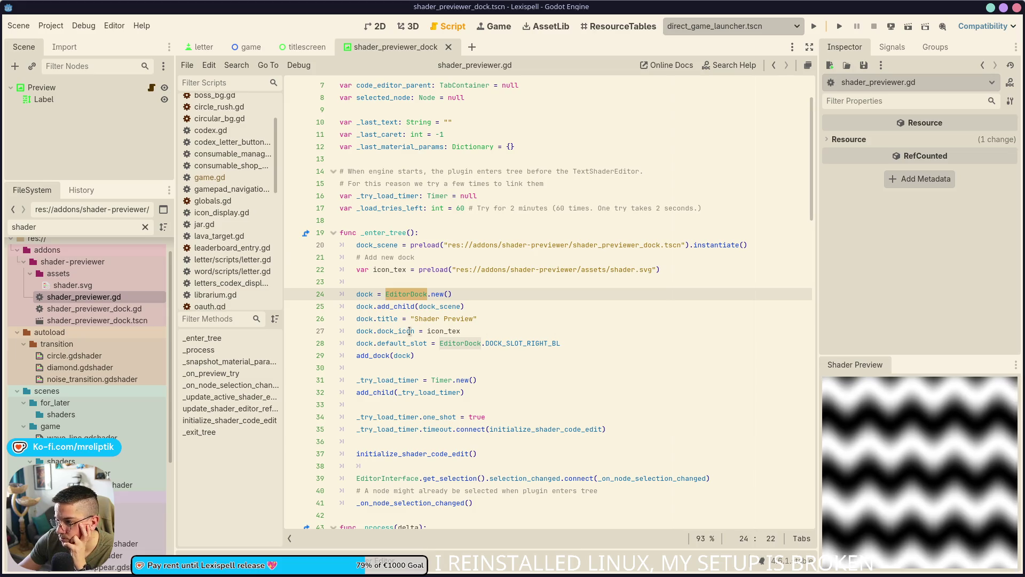
pyautogui.click(487, 293)
pyautogui.scroll(-4, 487, 292)
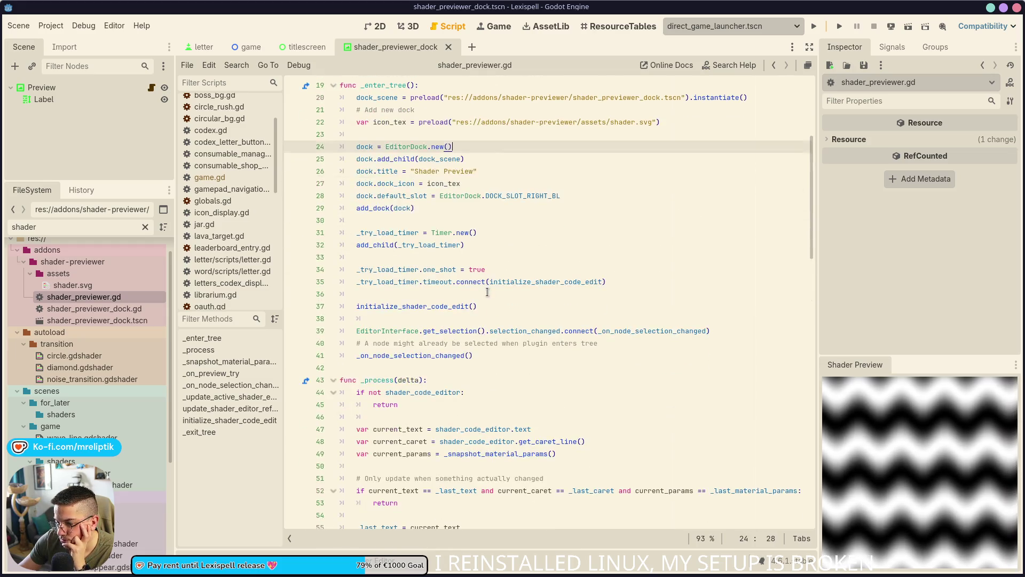
pyautogui.scroll(-4, 487, 292)
pyautogui.scroll(-4, 487, 292)
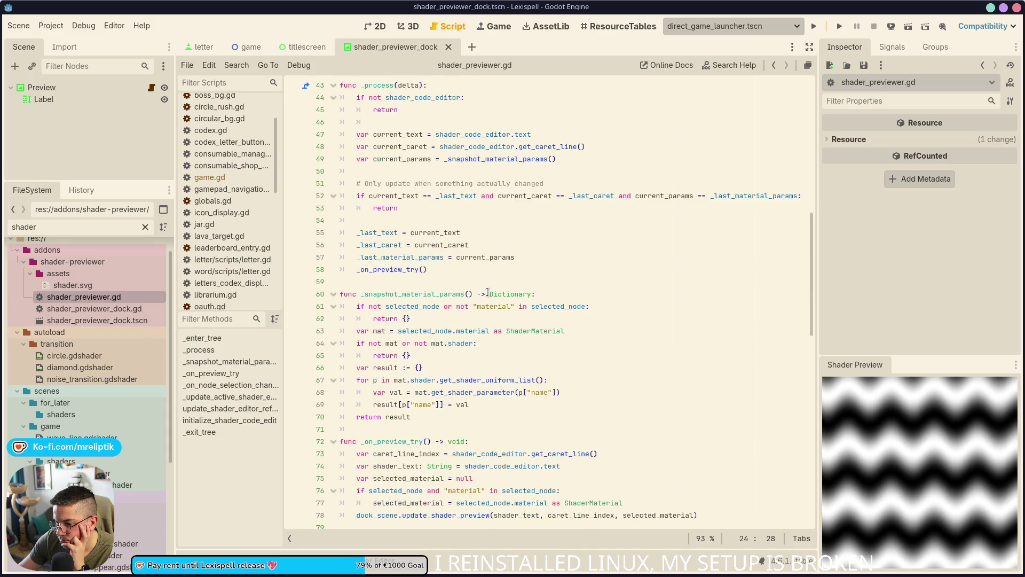
pyautogui.scroll(-12, 487, 292)
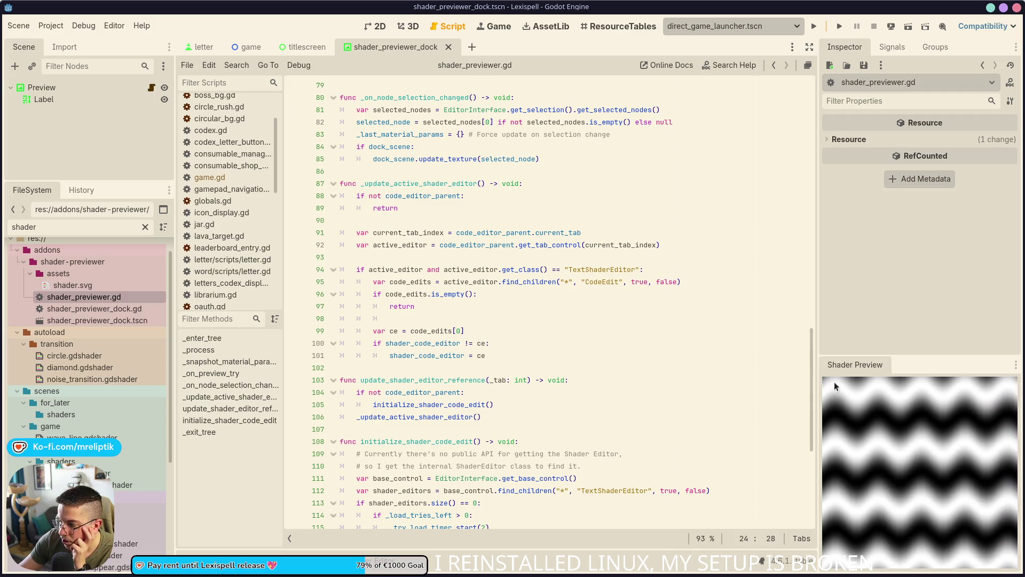
pyautogui.moveTo(908, 355)
pyautogui.mouseDown()
pyautogui.moveTo(920, 454)
pyautogui.moveTo(895, 575)
pyautogui.mouseUp()
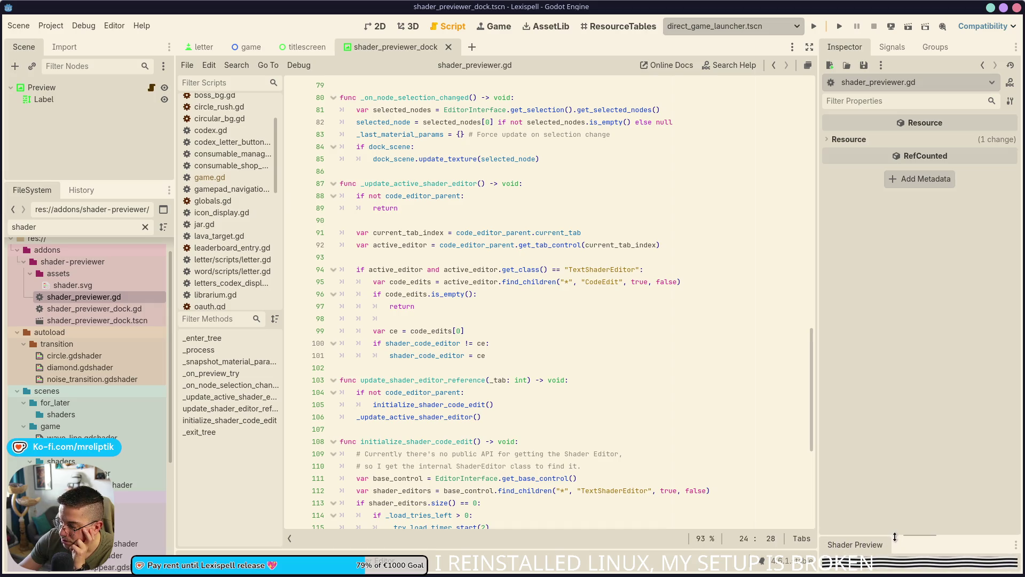
# Step: Expand the Shader Preview dock to show the zigzag and move the Groups panel beside it
pyautogui.moveTo(889, 569); pyautogui.dragTo(893, 365)
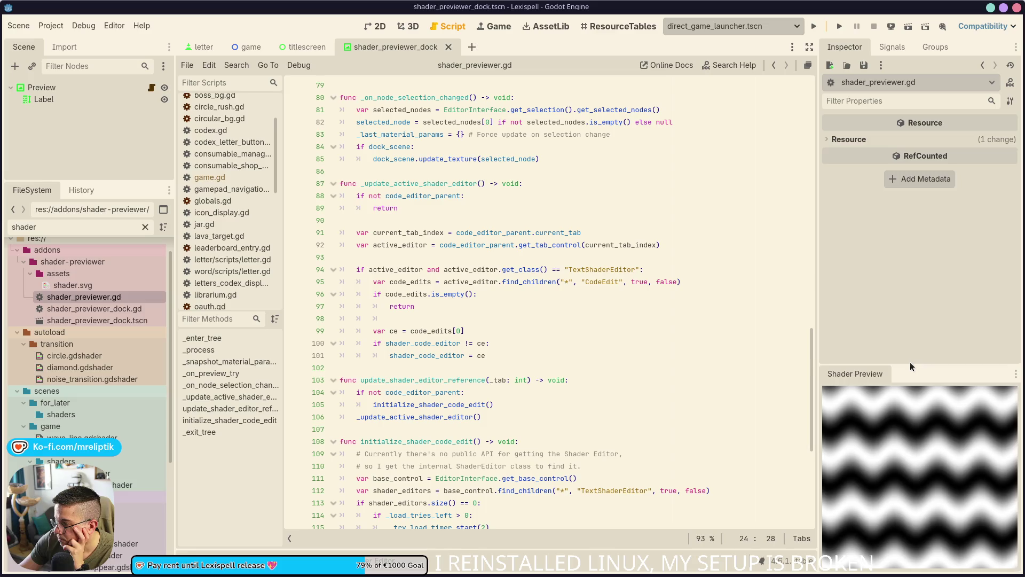
pyautogui.moveTo(910, 366)
pyautogui.mouseDown()
pyautogui.moveTo(909, 421)
pyautogui.moveTo(908, 353)
pyautogui.mouseUp()
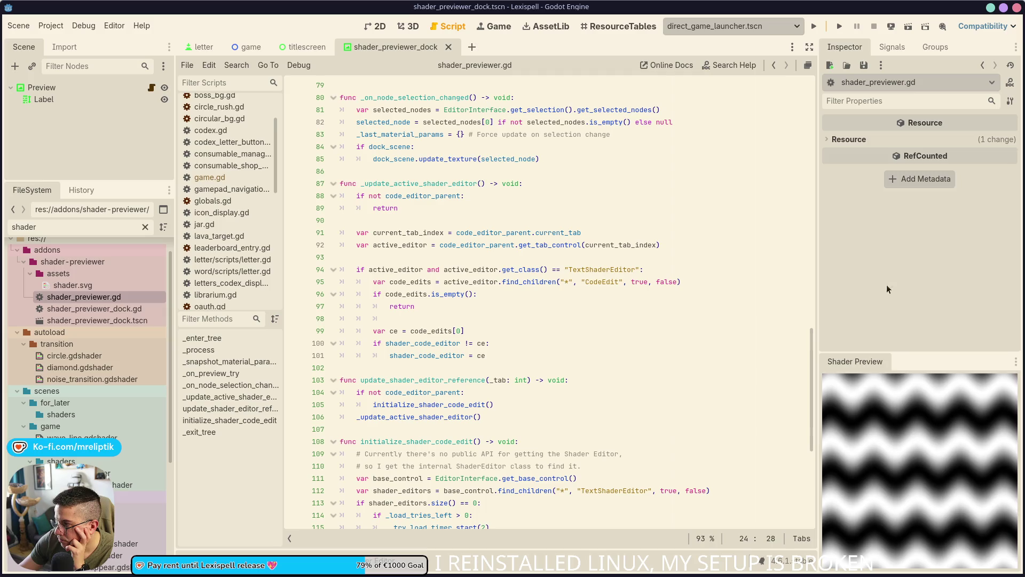
pyautogui.moveTo(934, 48)
pyautogui.mouseDown()
pyautogui.moveTo(943, 324)
pyautogui.moveTo(915, 369)
pyautogui.moveTo(959, 60)
pyautogui.moveTo(951, 87)
pyautogui.mouseUp()
pyautogui.click(869, 362)
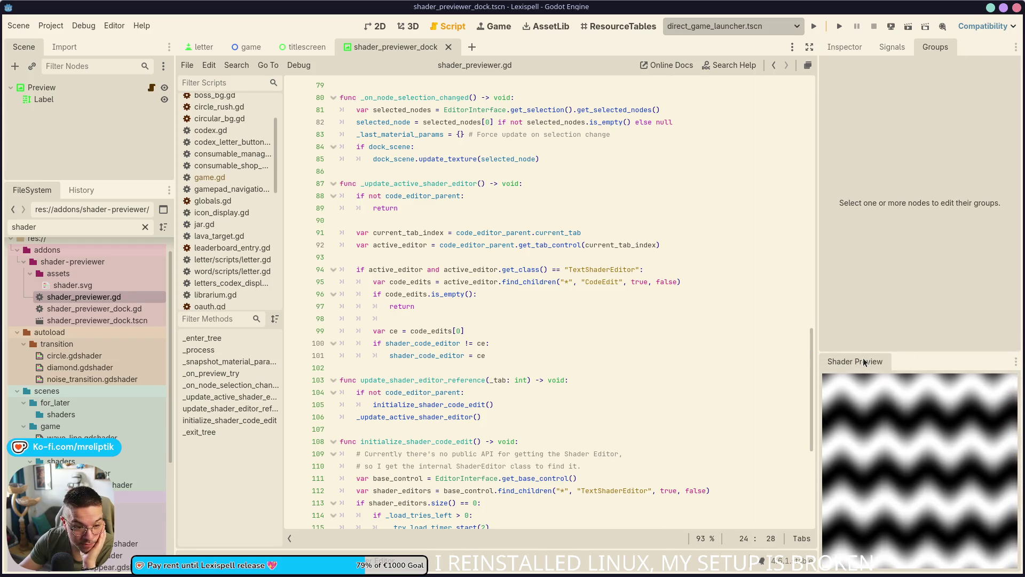
# Step: Collapse Shader Preview to a strip, reselect the resource properties, and re-expand the wave preview
pyautogui.moveTo(874, 351)
pyautogui.mouseDown()
pyautogui.moveTo(919, 564)
pyautogui.moveTo(918, 465)
pyautogui.mouseUp()
pyautogui.moveTo(911, 539)
pyautogui.mouseDown()
pyautogui.moveTo(905, 358)
pyautogui.moveTo(912, 564)
pyautogui.moveTo(921, 338)
pyautogui.moveTo(934, 295)
pyautogui.moveTo(931, 361)
pyautogui.mouseUp()
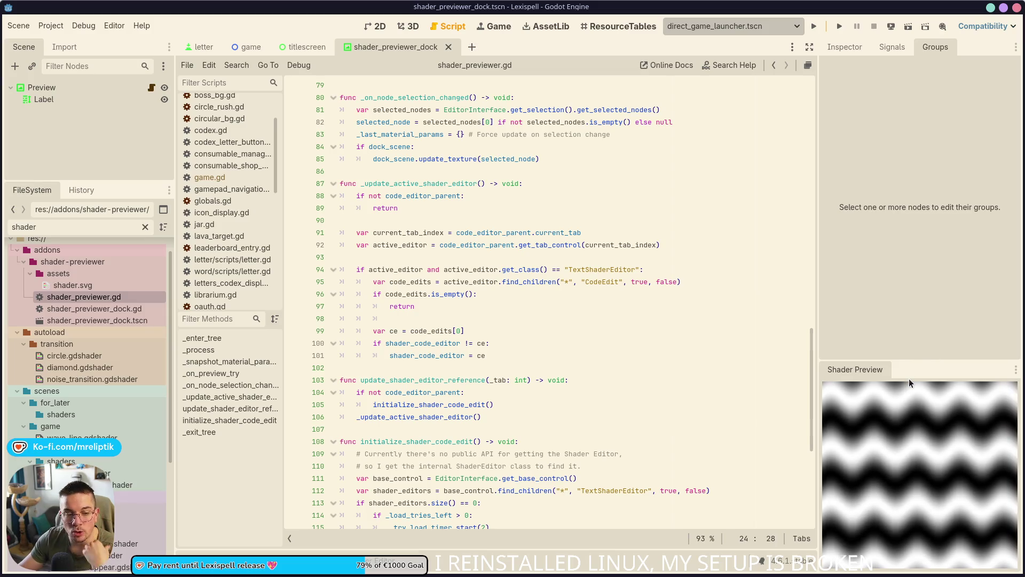
pyautogui.moveTo(906, 359)
pyautogui.mouseDown()
pyautogui.moveTo(897, 481)
pyautogui.moveTo(884, 385)
pyautogui.moveTo(901, 574)
pyautogui.moveTo(881, 403)
pyautogui.moveTo(869, 574)
pyautogui.mouseUp()
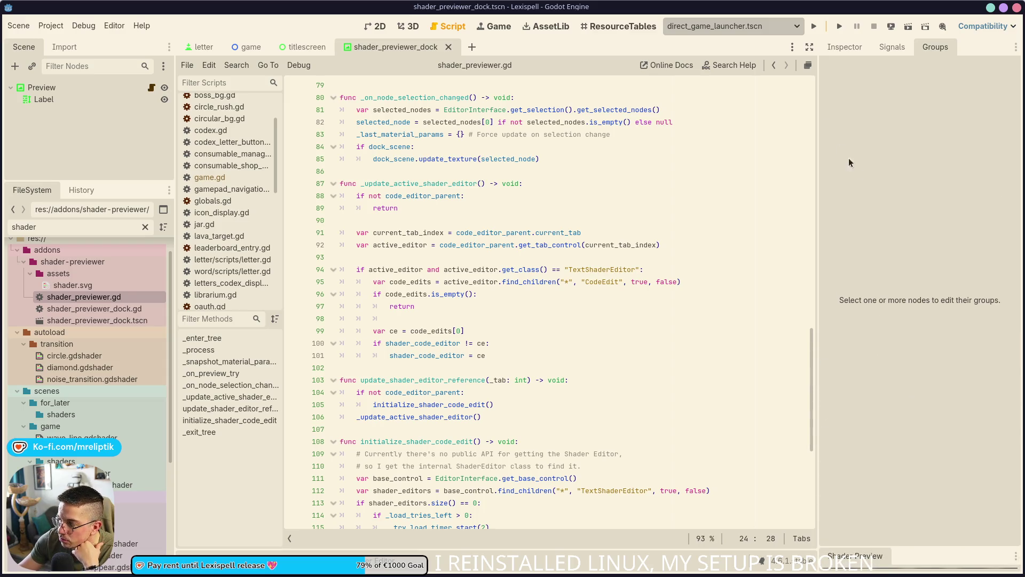
pyautogui.click(860, 51)
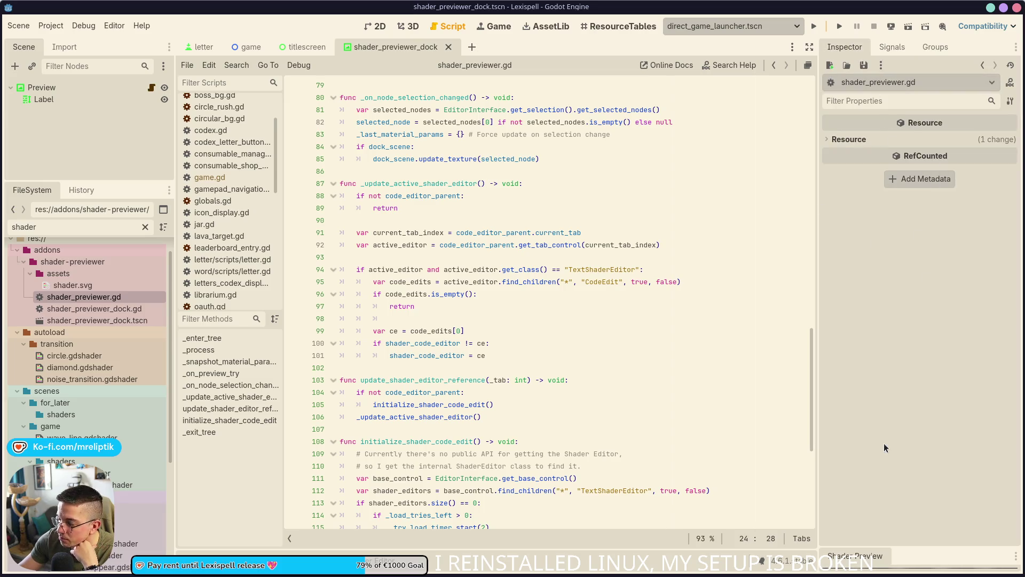
pyautogui.moveTo(874, 548); pyautogui.dragTo(919, 384)
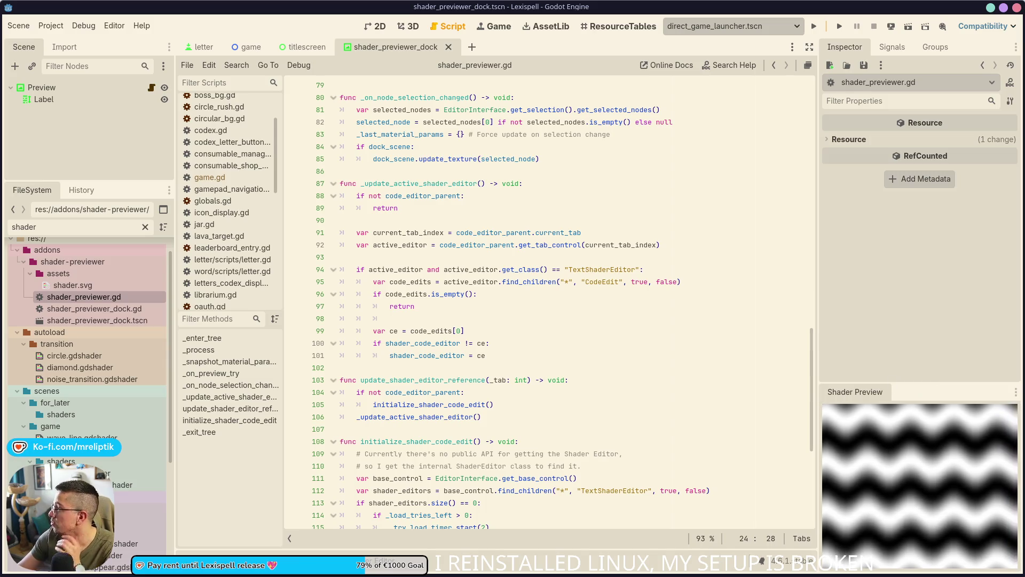
pyautogui.hotkey('alt', 'Tab')
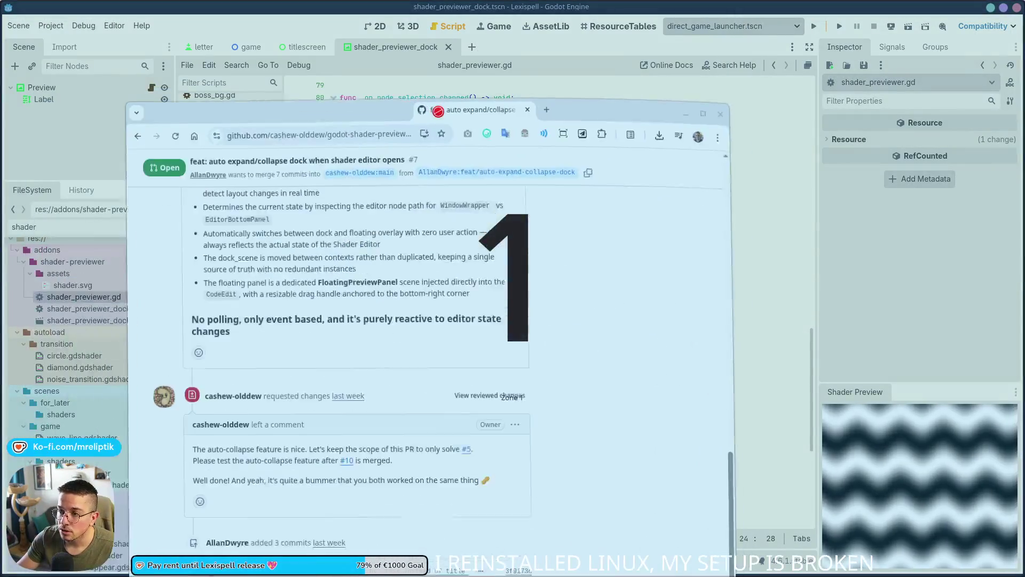
# Step: Maximize the browser and switch to issue #5 to read the owner's reply
pyautogui.press('super+Up')
pyautogui.scroll(15, 258, 295)
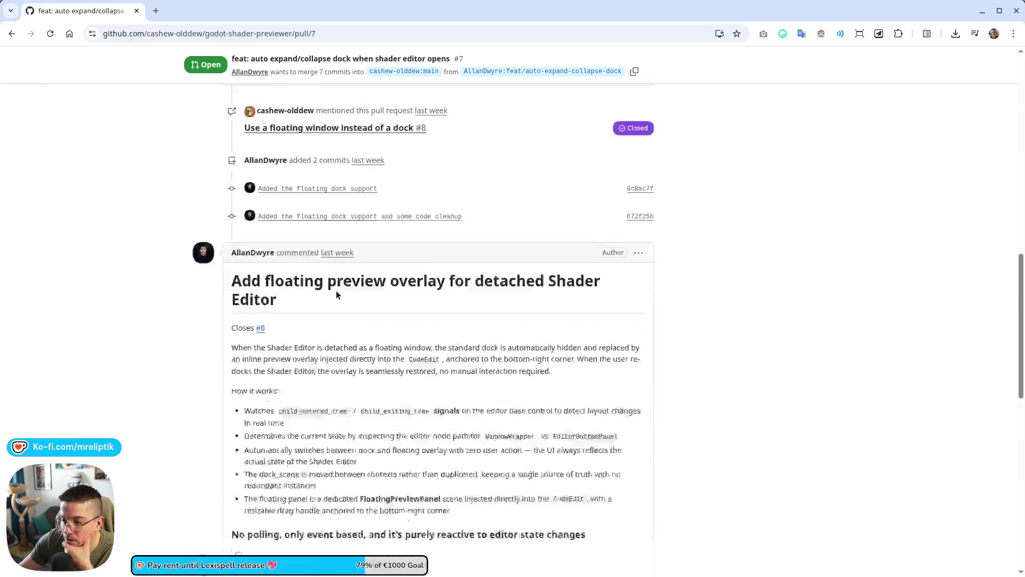
pyautogui.scroll(7, 266, 220)
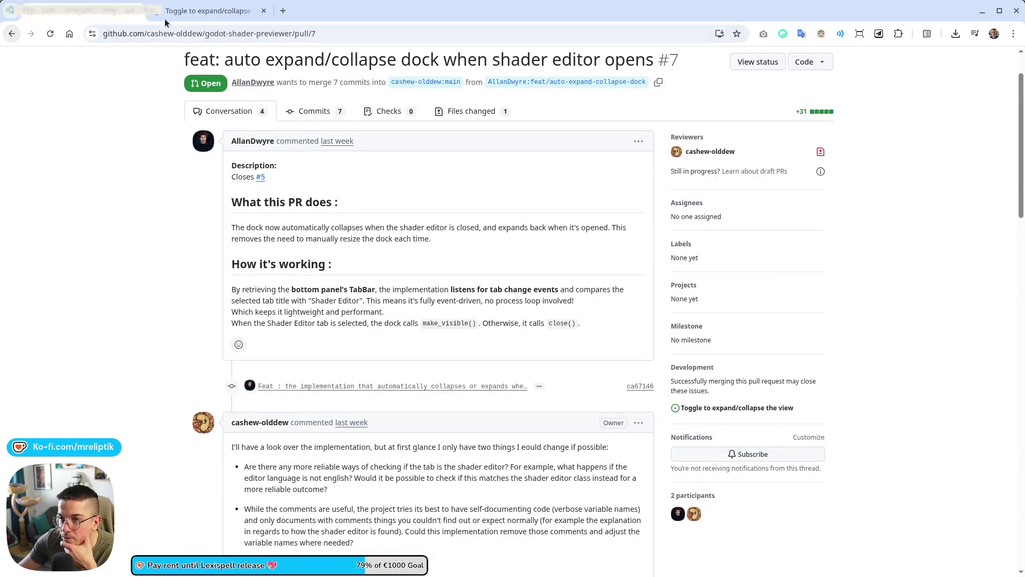
pyautogui.click(165, 18)
pyautogui.scroll(-5, 322, 348)
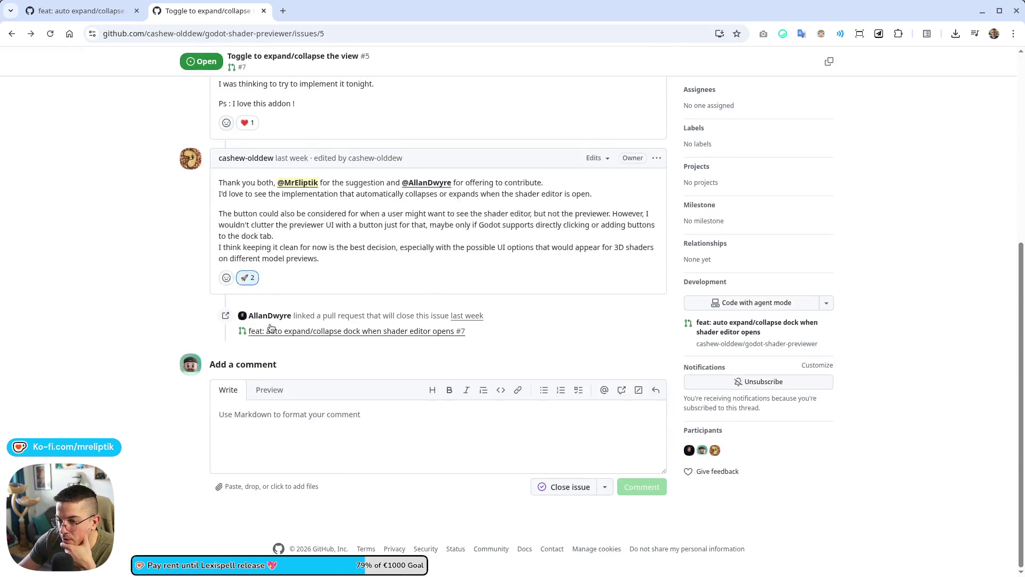
pyautogui.scroll(5, 271, 327)
pyautogui.scroll(-4, 355, 420)
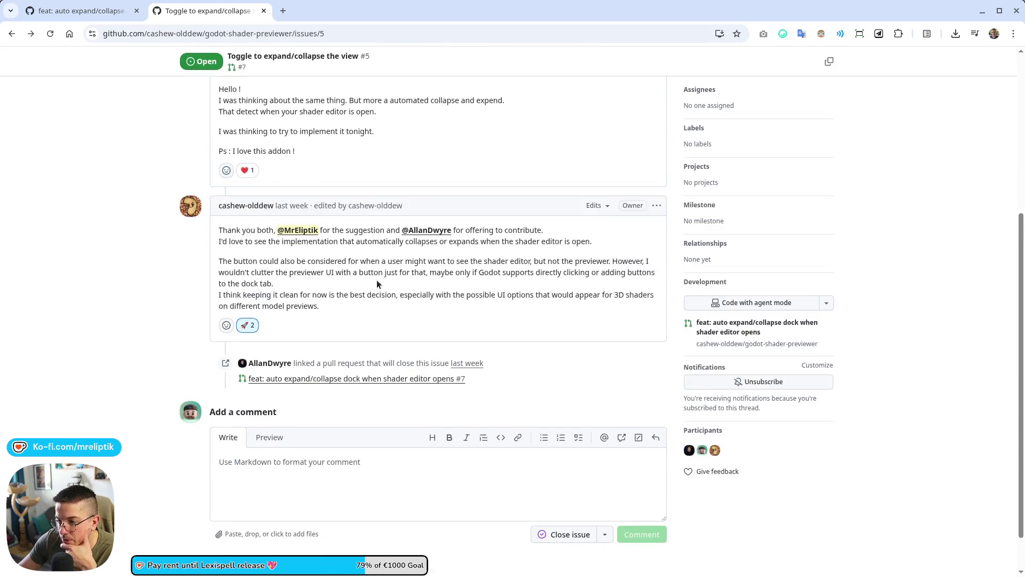
# Step: Highlight the owner's comment about a button and 3D shader UI options, then return to PR #7
pyautogui.tripleClick(236, 275)
pyautogui.click(404, 306)
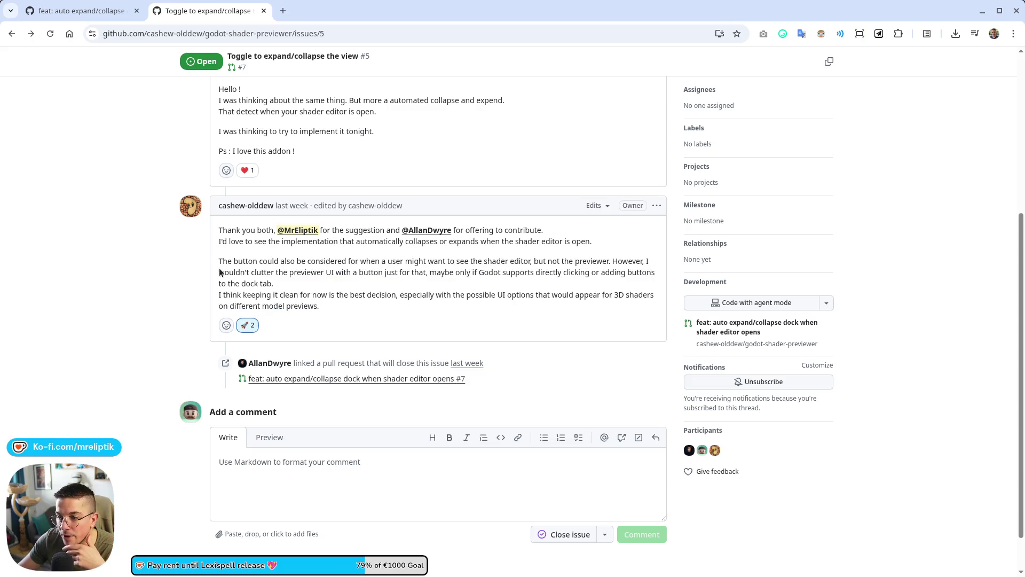
pyautogui.moveTo(220, 272)
pyautogui.mouseDown()
pyautogui.moveTo(340, 297)
pyautogui.moveTo(334, 309)
pyautogui.mouseUp()
pyautogui.click(631, 295)
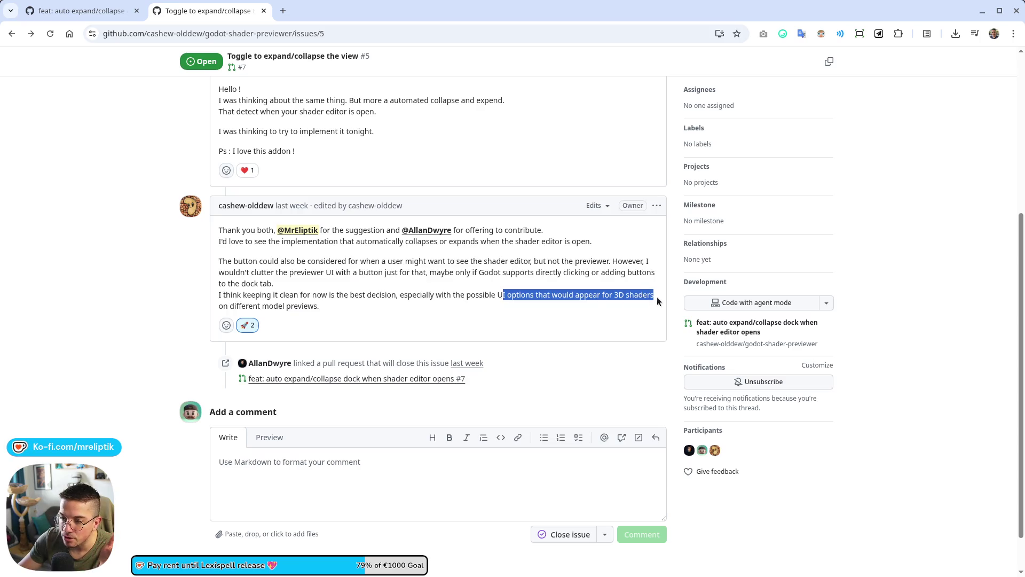
pyautogui.moveTo(658, 301); pyautogui.dragTo(382, 315)
pyautogui.click(63, 12)
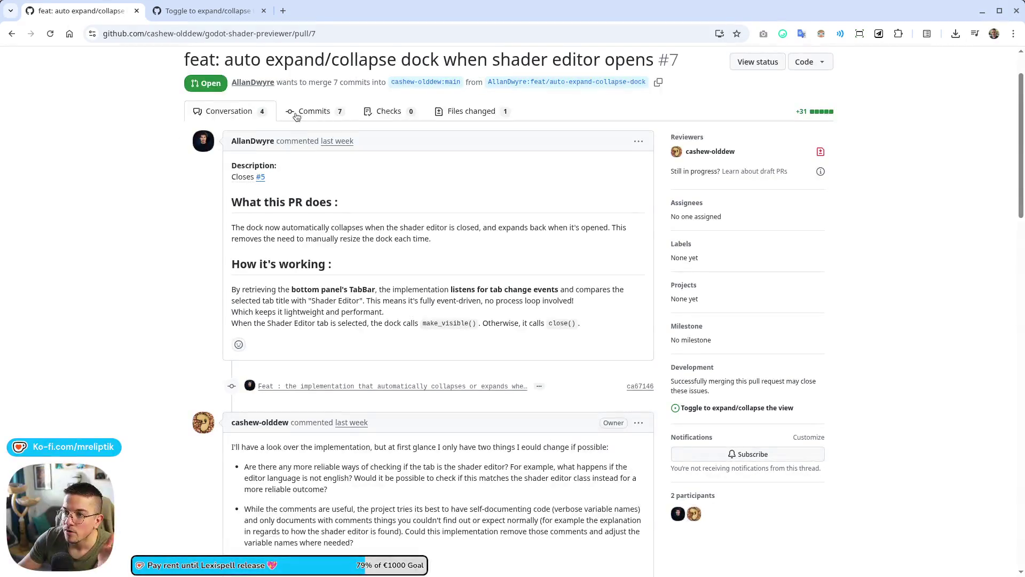
# Step: Scroll through the owner's requested-changes review on PR #7
pyautogui.scroll(1, 368, 220)
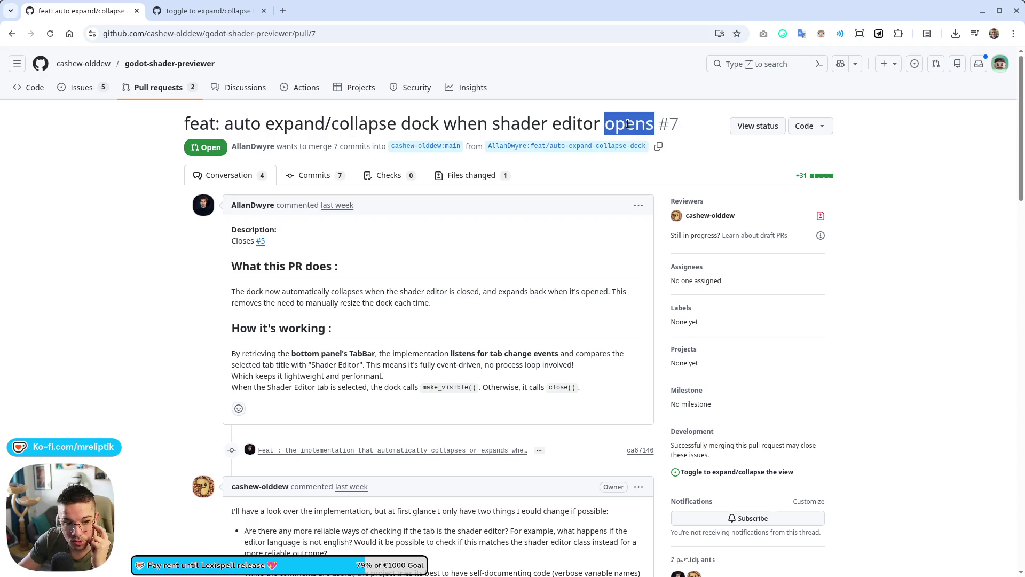
pyautogui.scroll(-15, 466, 320)
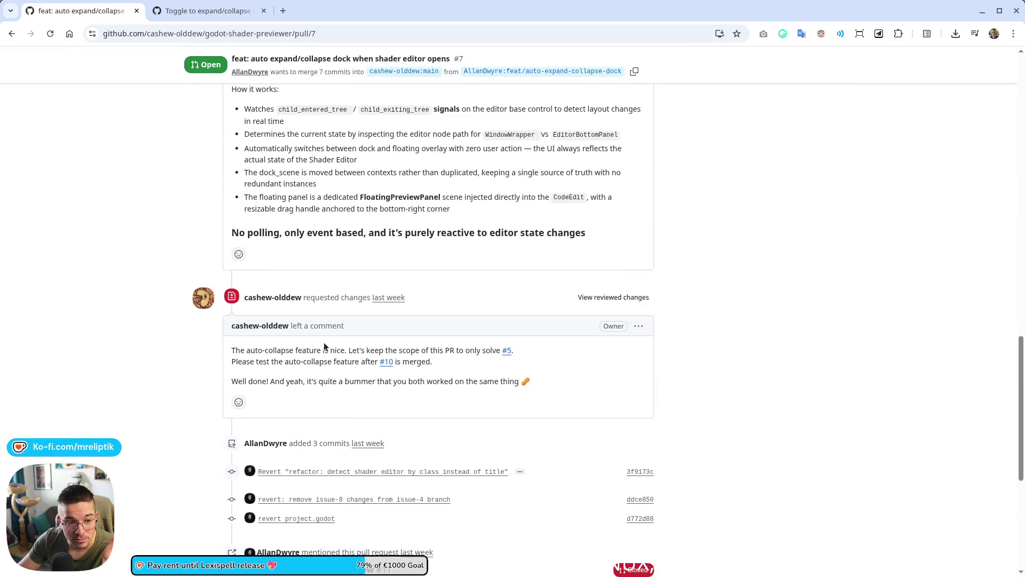
pyautogui.scroll(-3, 323, 345)
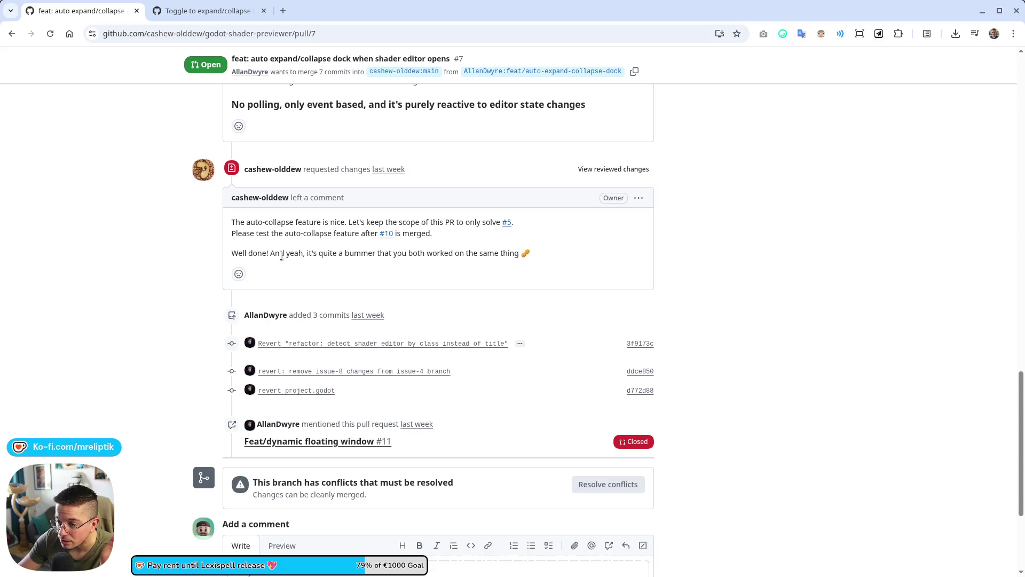
pyautogui.scroll(-4, 391, 254)
pyautogui.scroll(9, 393, 245)
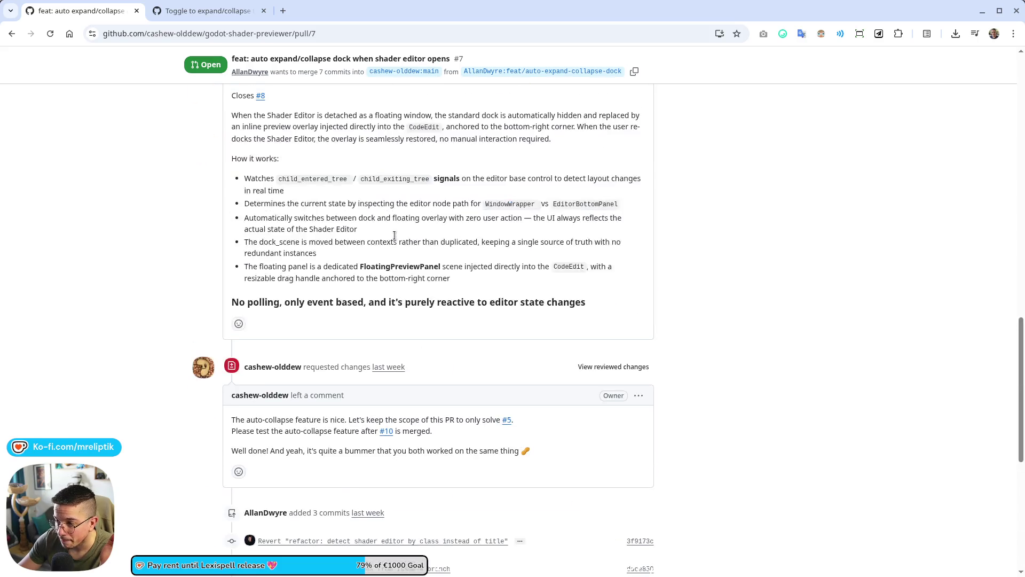
pyautogui.scroll(-3, 395, 237)
pyautogui.scroll(-3, 395, 241)
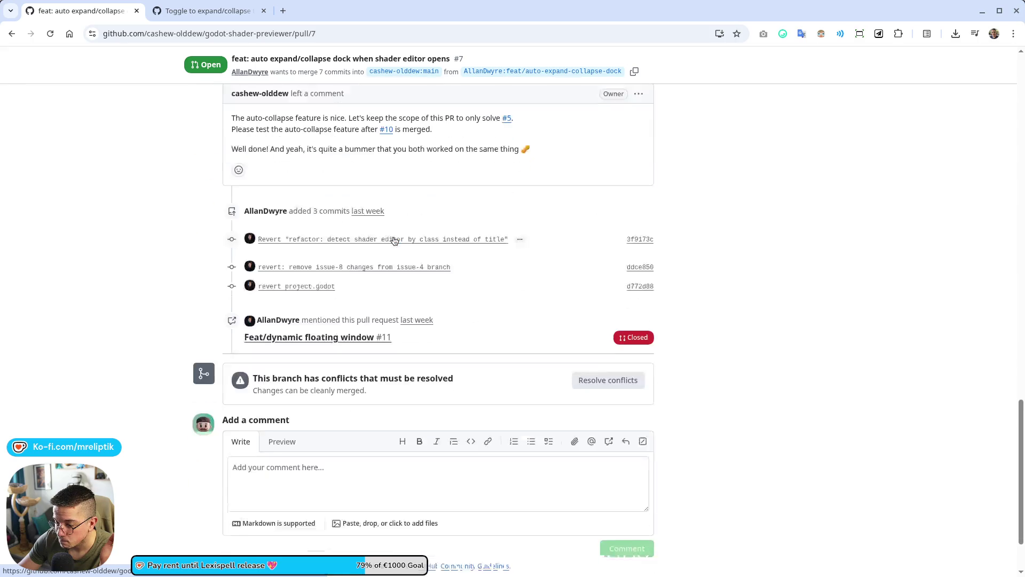
pyautogui.scroll(2, 393, 235)
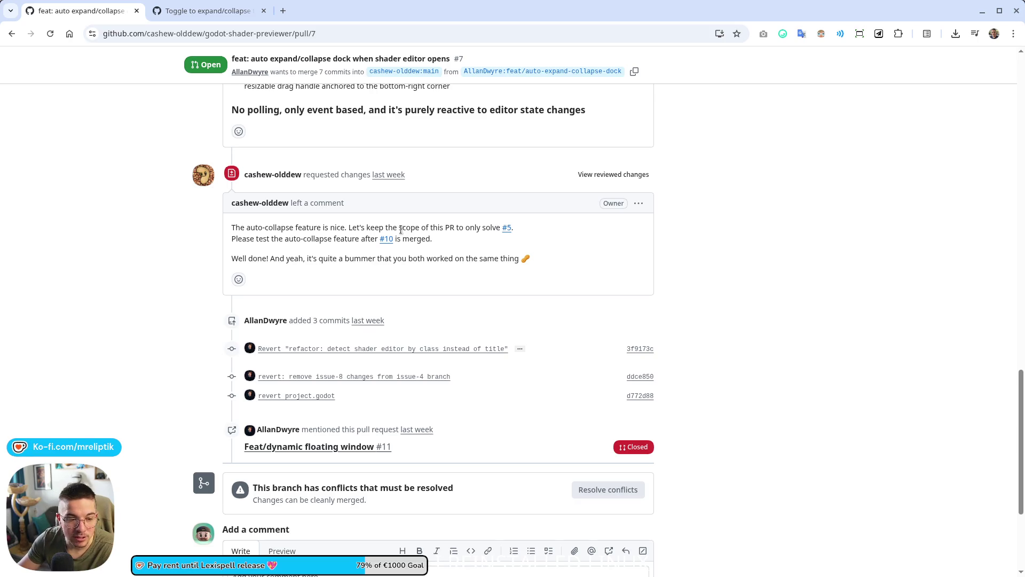
# Step: Revisit issue #5, browse the repository's Pull requests and Issues lists, and return to PR #7
pyautogui.click(177, 14)
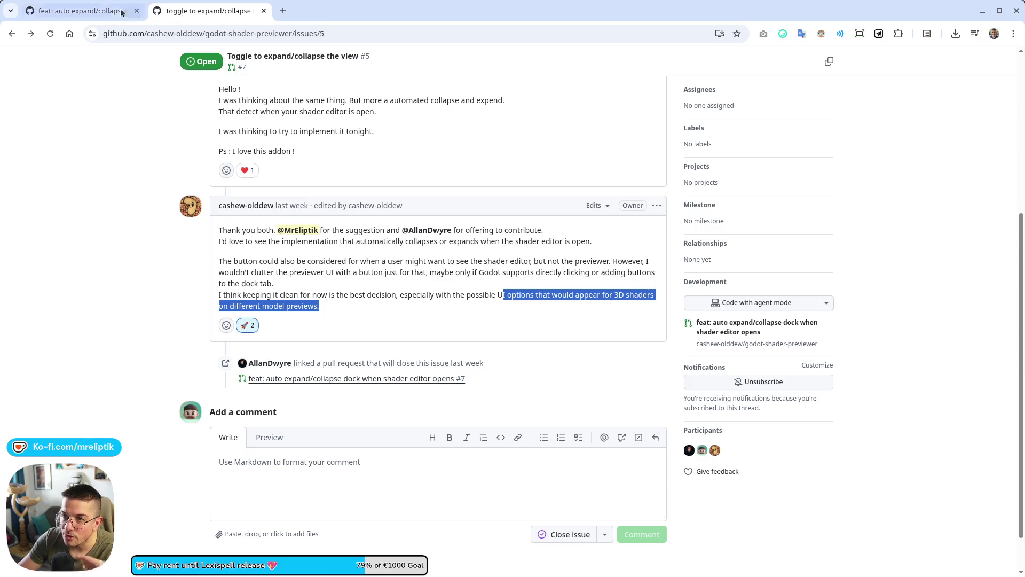
pyautogui.click(93, 11)
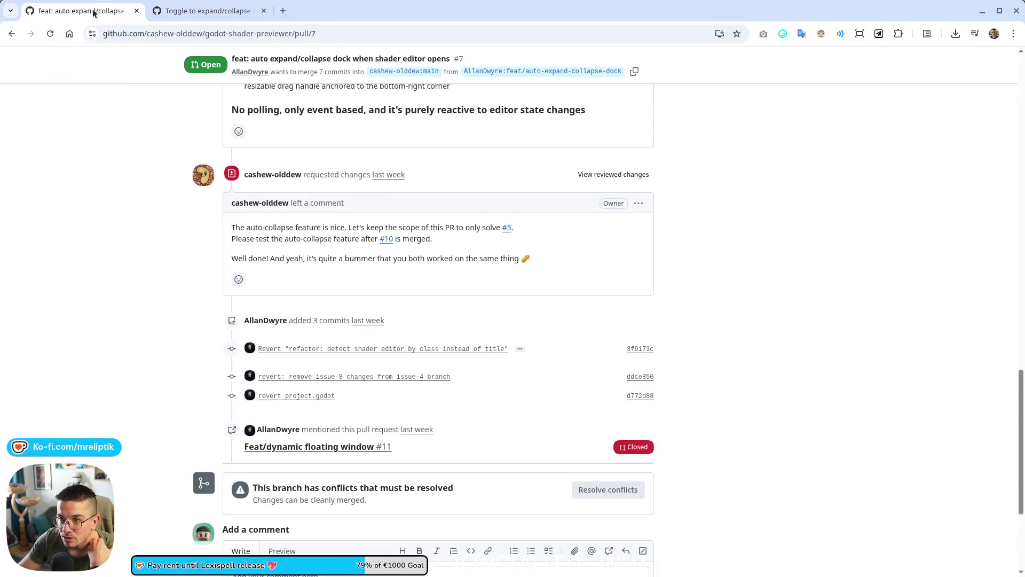
pyautogui.click(182, 11)
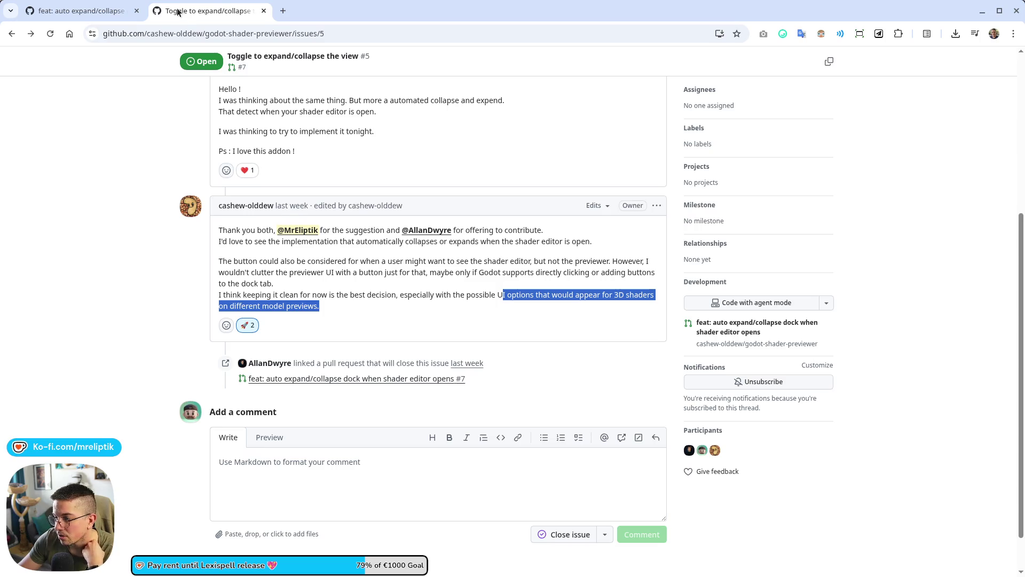
pyautogui.scroll(5, 287, 288)
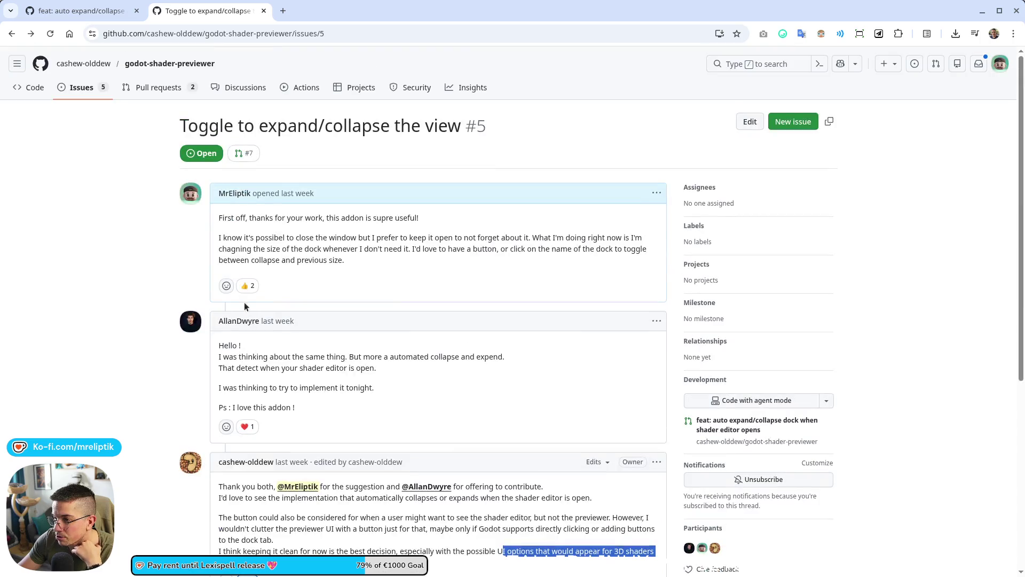
pyautogui.click(127, 298)
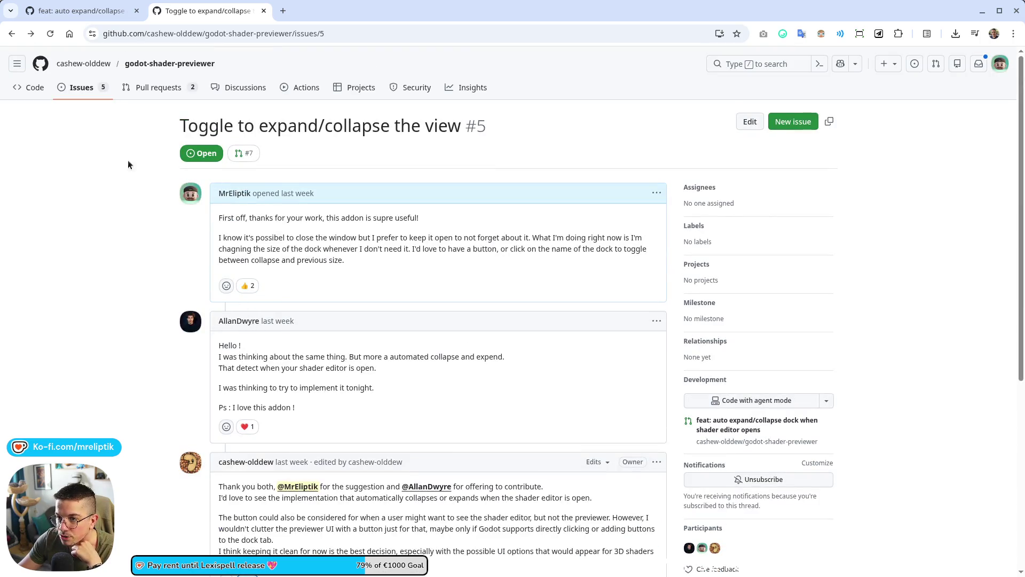
pyautogui.click(127, 90)
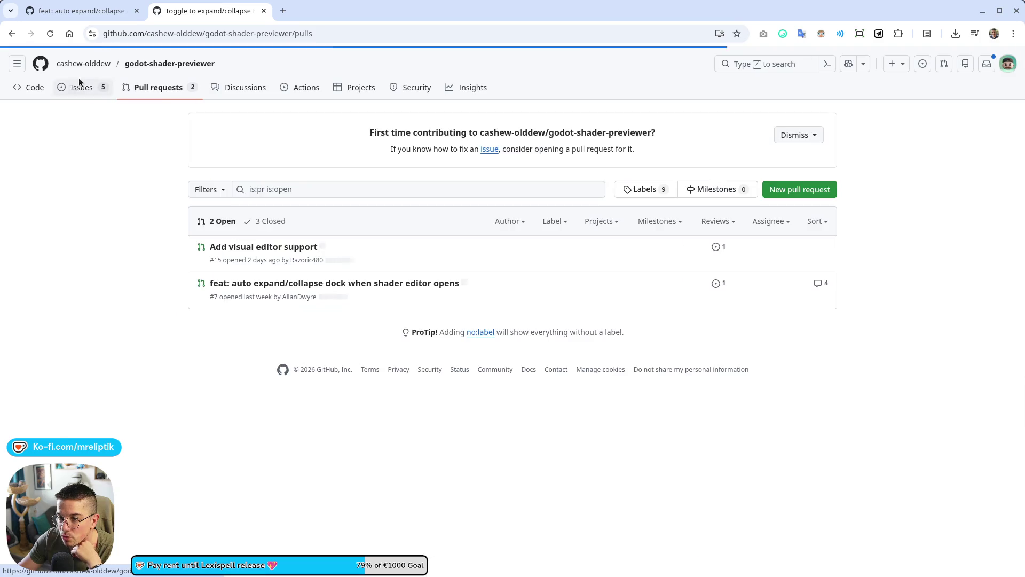
pyautogui.click(77, 90)
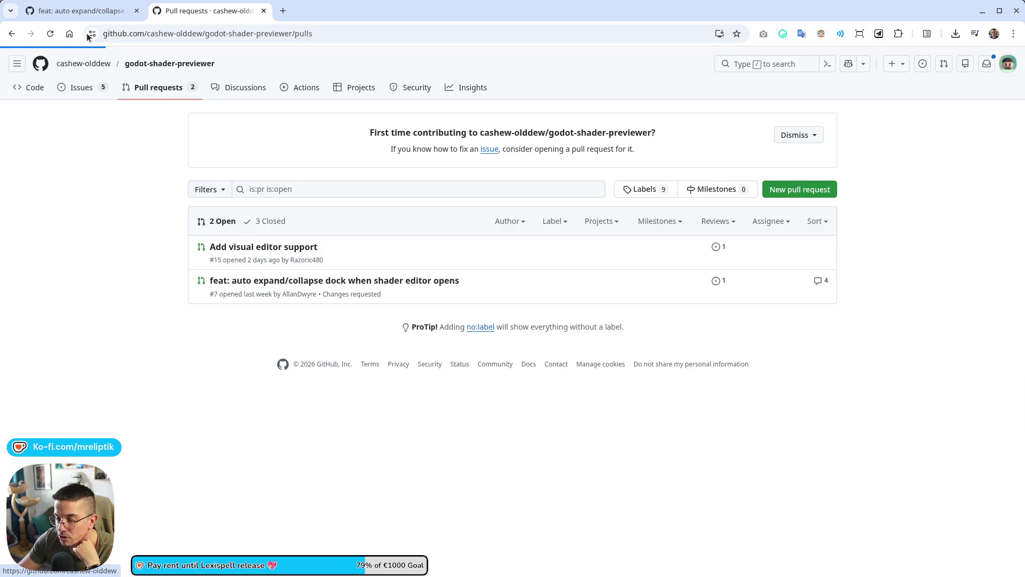
pyautogui.click(86, 11)
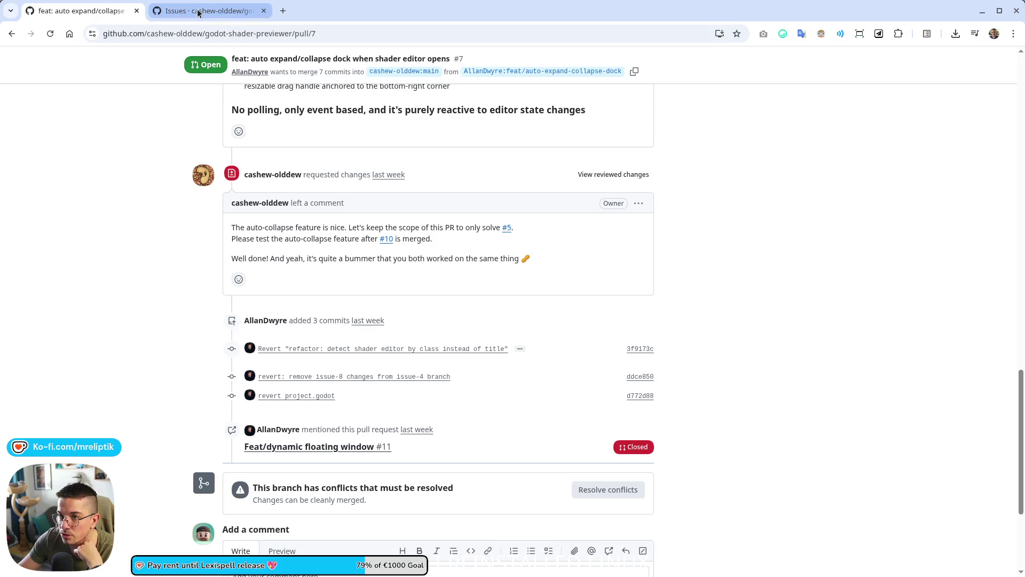
pyautogui.hotkey('alt', 'Tab')
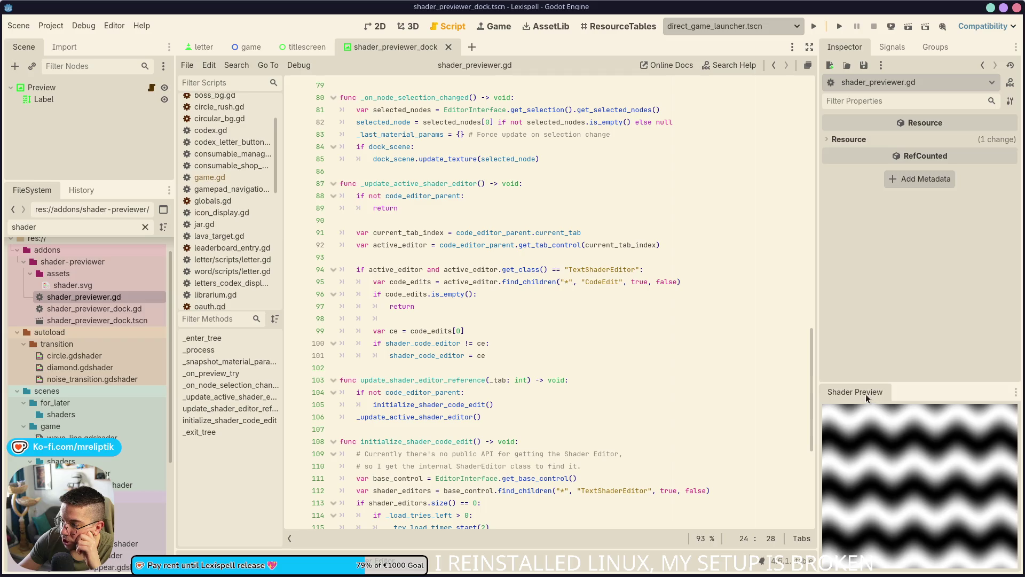
# Step: Close the shader_previewer_dock scene tab so the titlescreen scene shows
pyautogui.moveTo(857, 393)
pyautogui.mouseDown()
pyautogui.moveTo(851, 404)
pyautogui.moveTo(857, 395)
pyautogui.mouseUp()
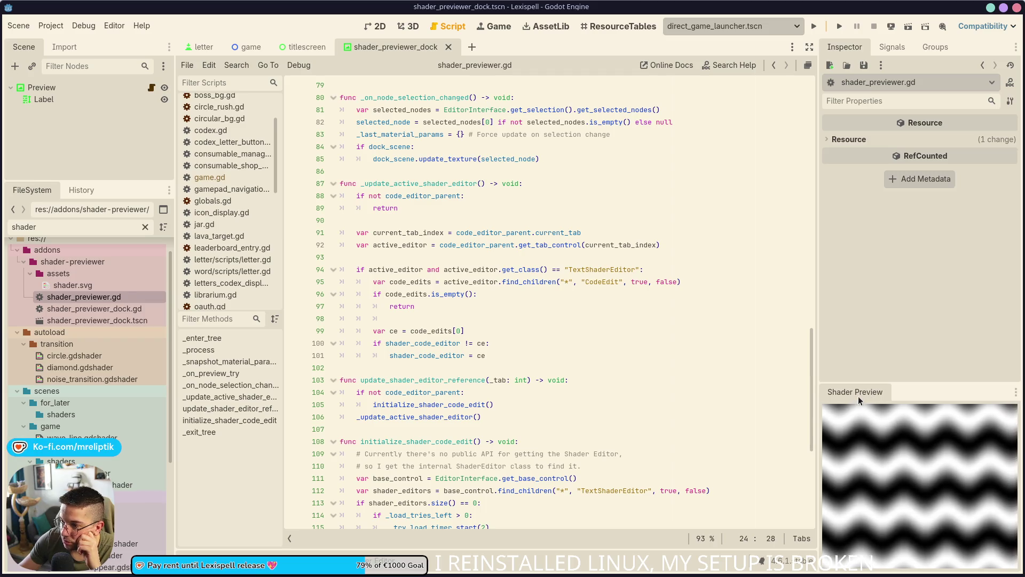
pyautogui.scroll(-5, 511, 362)
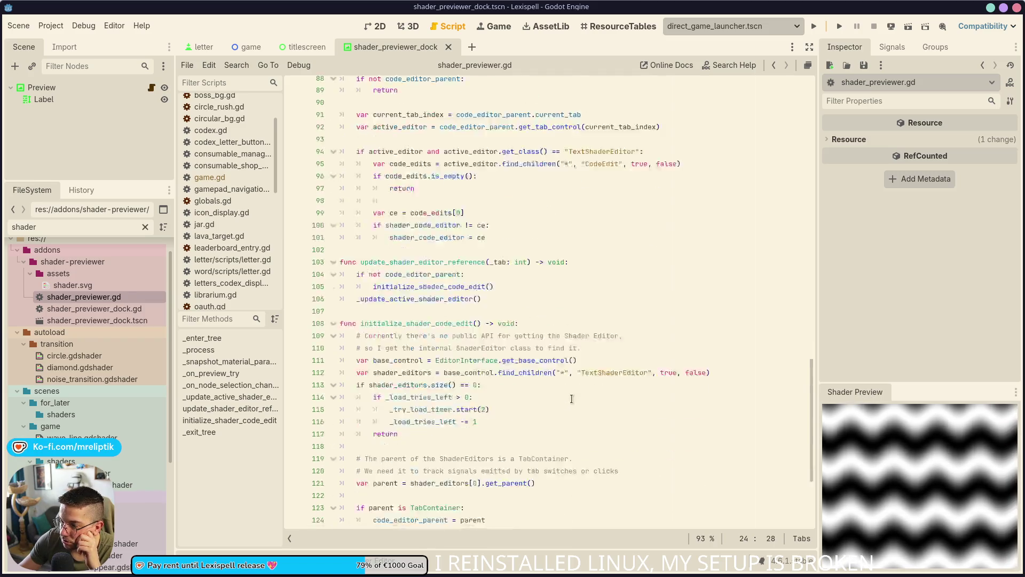
pyautogui.scroll(8, 511, 361)
pyautogui.scroll(5, 511, 361)
pyautogui.middleClick(382, 43)
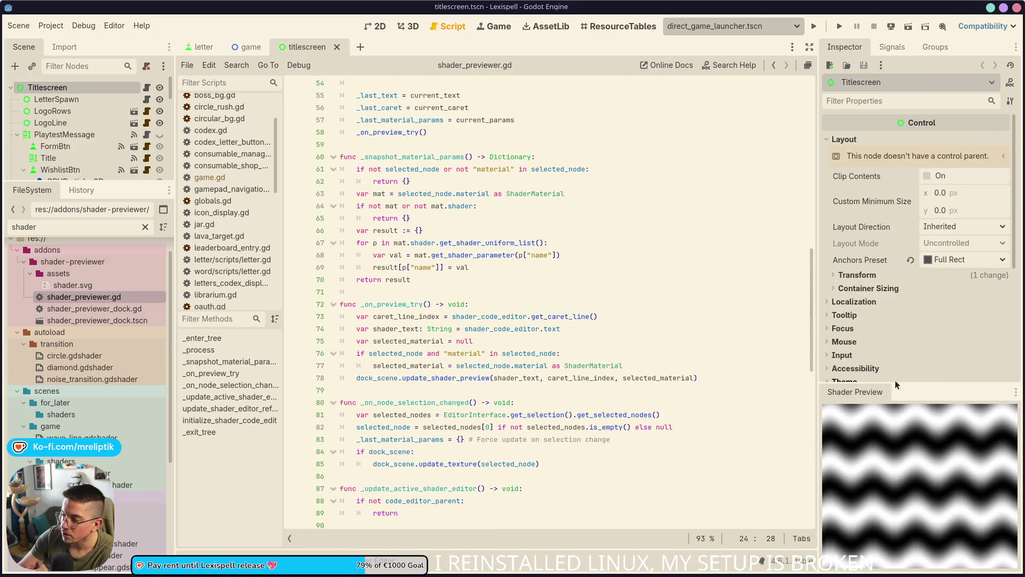
# Step: Collapse the Shader Preview to give the Inspector full height and unmaximize the editor window
pyautogui.moveTo(892, 382); pyautogui.dragTo(931, 546)
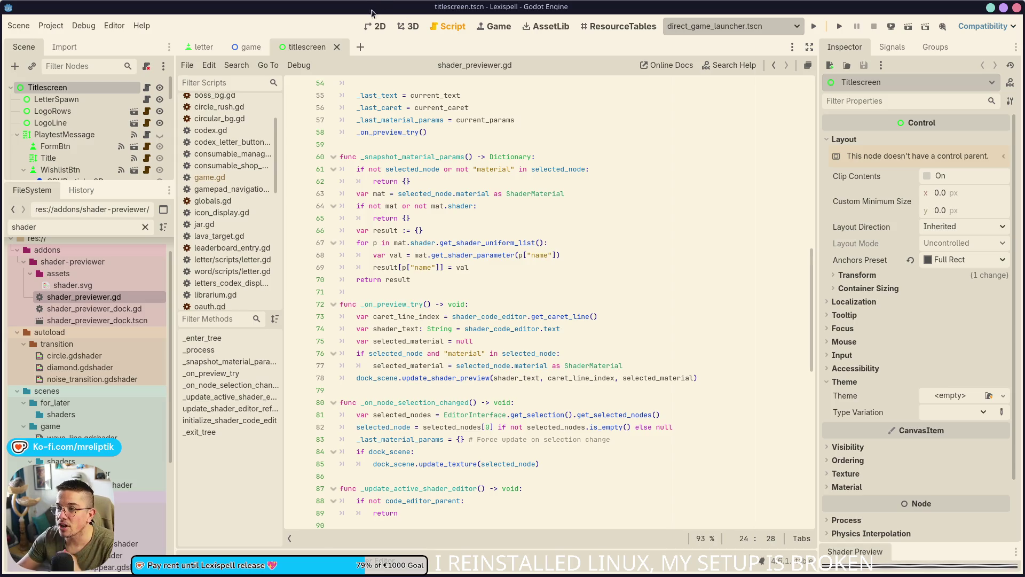
pyautogui.moveTo(318, 16)
pyautogui.mouseDown()
pyautogui.moveTo(481, 237)
pyautogui.moveTo(465, 192)
pyautogui.moveTo(507, 152)
pyautogui.moveTo(533, 150)
pyautogui.moveTo(429, 177)
pyautogui.moveTo(355, 176)
pyautogui.moveTo(423, 135)
pyautogui.moveTo(631, 160)
pyautogui.mouseUp()
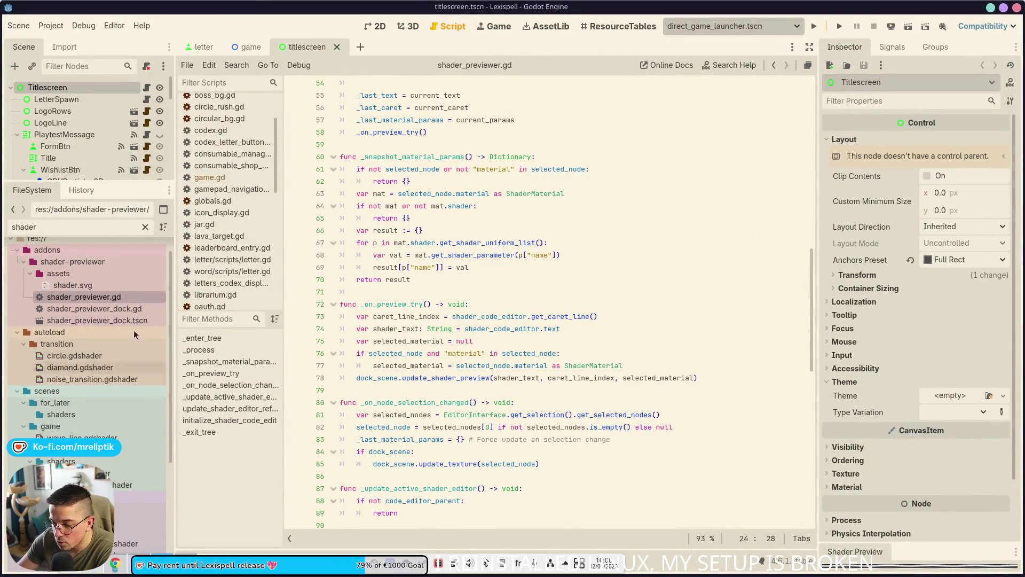
pyautogui.moveTo(115, 563)
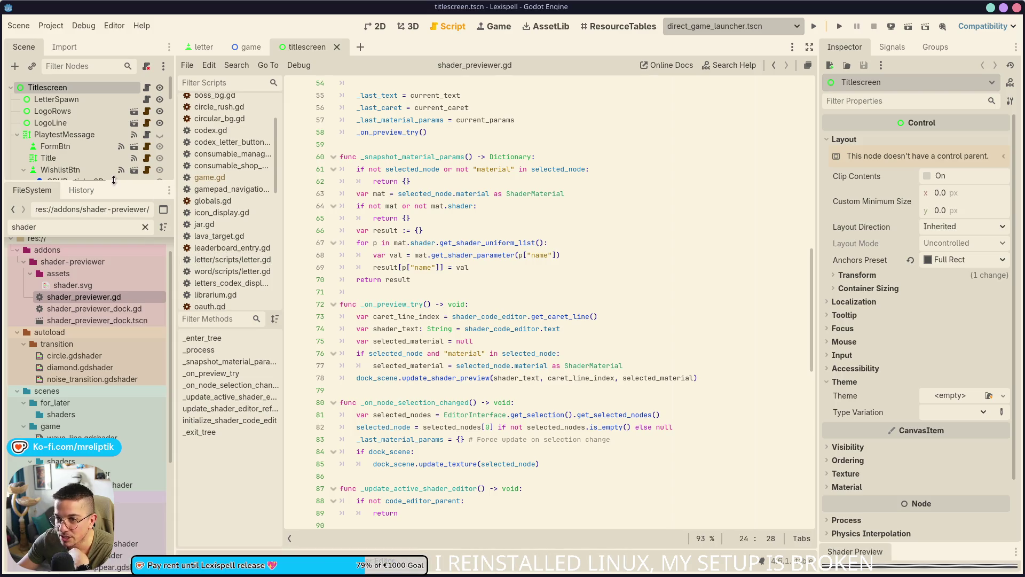
# Step: Enlarge the Scene tree, collapse the addons, autoload, scenes and shared folders, and clear the 'shader' filter
pyautogui.moveTo(113, 180)
pyautogui.mouseDown()
pyautogui.moveTo(113, 285)
pyautogui.moveTo(112, 243)
pyautogui.mouseUp()
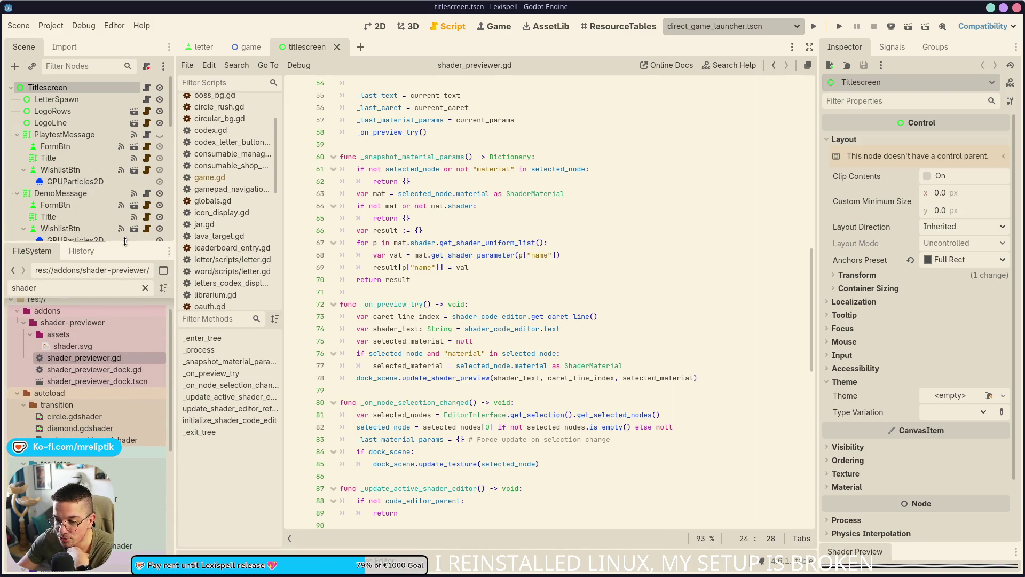
pyautogui.click(17, 310)
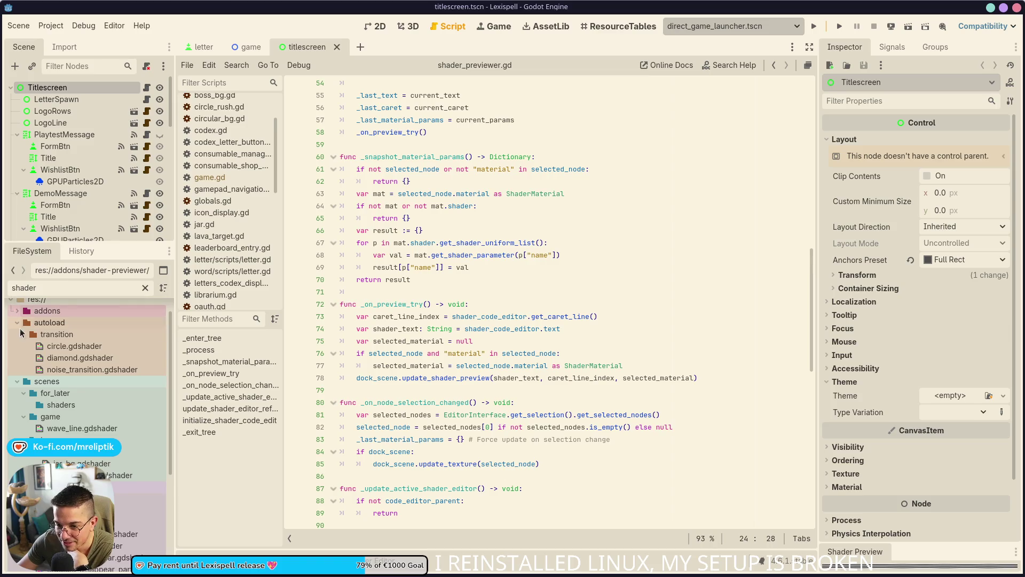
pyautogui.click(17, 323)
pyautogui.click(17, 334)
pyautogui.click(18, 346)
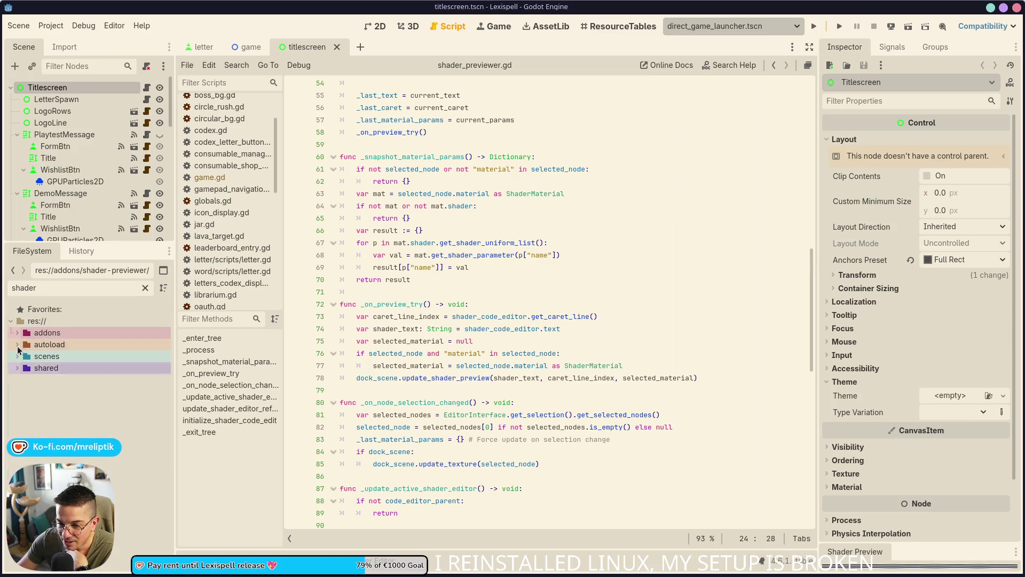
pyautogui.click(145, 288)
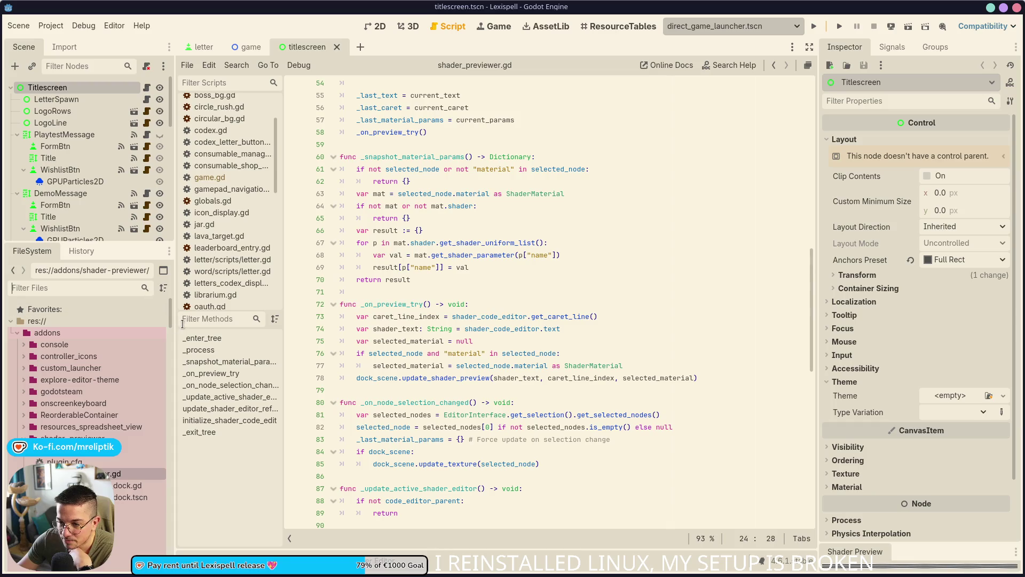
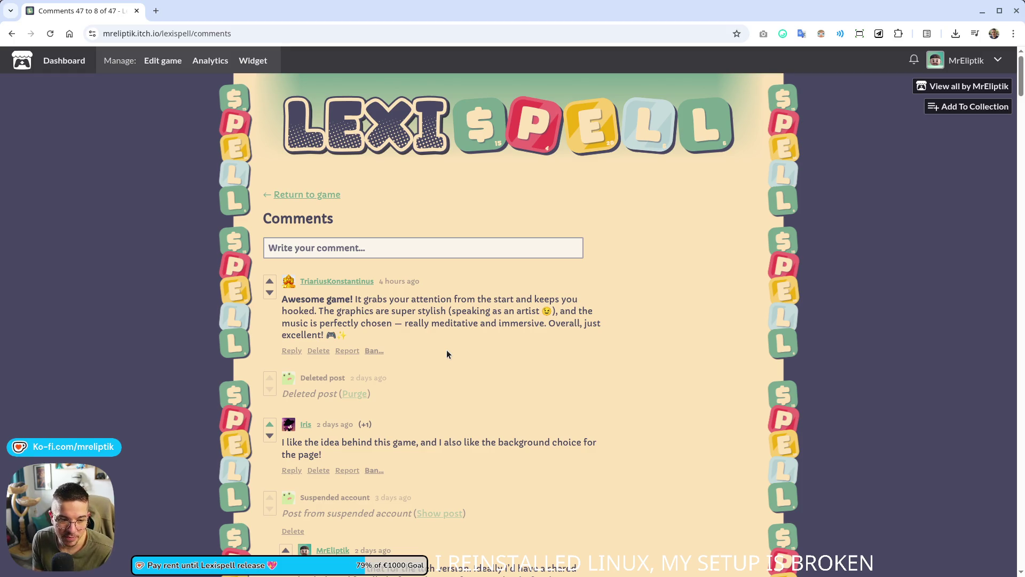
# Step: Go from the commenter's name to their creator page and open the Fantasy Forest tileset in a new tab
pyautogui.click(337, 281)
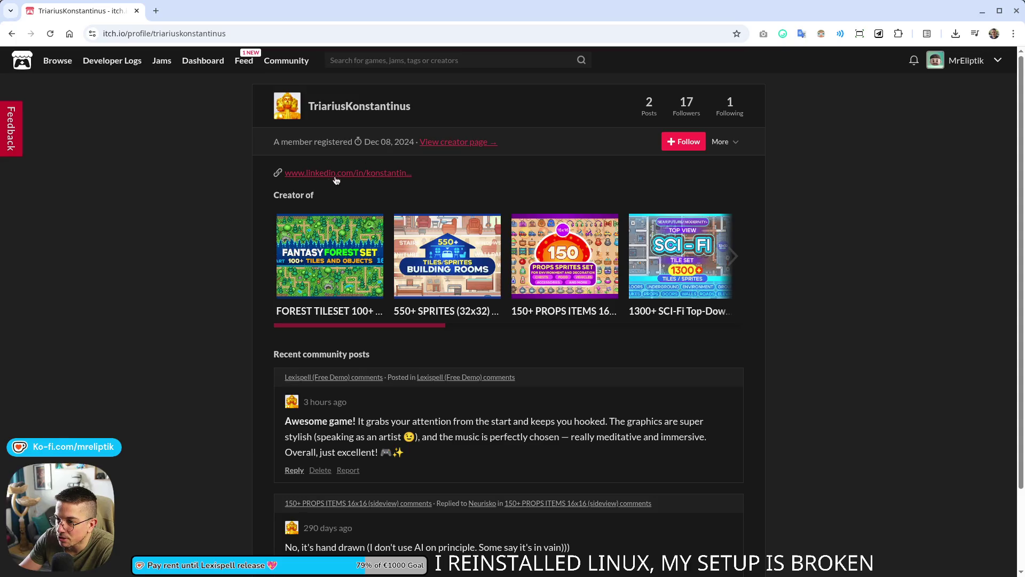
pyautogui.click(460, 142)
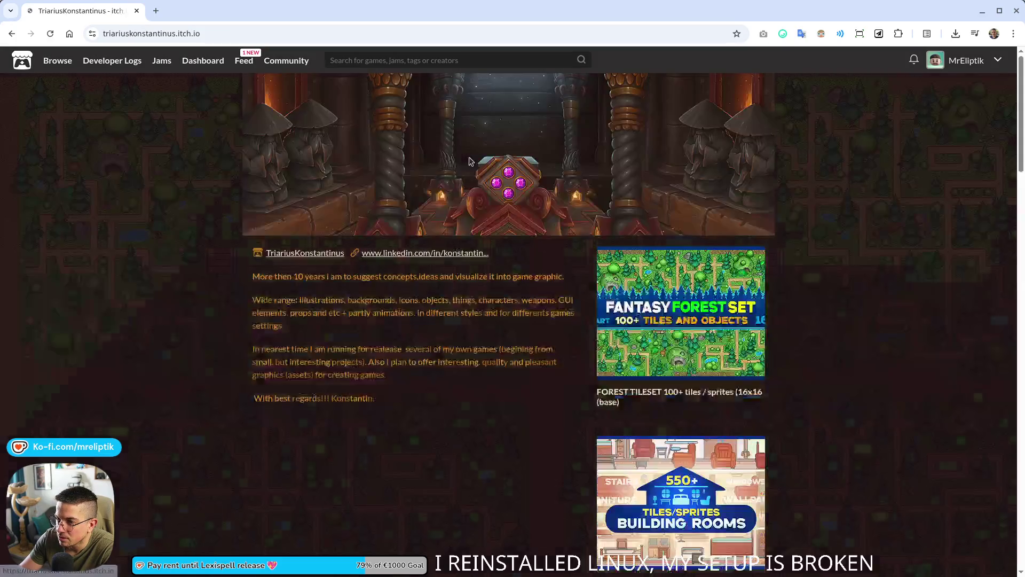
pyautogui.middleClick(684, 280)
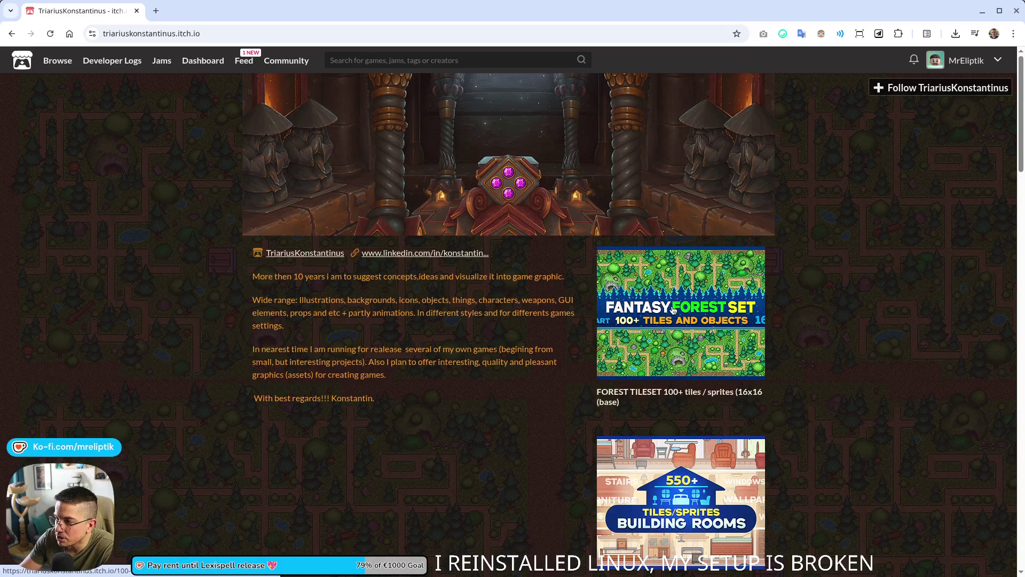
# Step: Open the Building Rooms, 150+ props, sci-fi tileset and 500+ items packs in tabs, then view Fantasy Forest
pyautogui.scroll(-3, 677, 301)
pyautogui.middleClick(676, 301)
pyautogui.scroll(-3, 677, 301)
pyautogui.middleClick(677, 301)
pyautogui.scroll(-4, 677, 301)
pyautogui.middleClick(653, 216)
pyautogui.middleClick(676, 376)
pyautogui.click(211, 5)
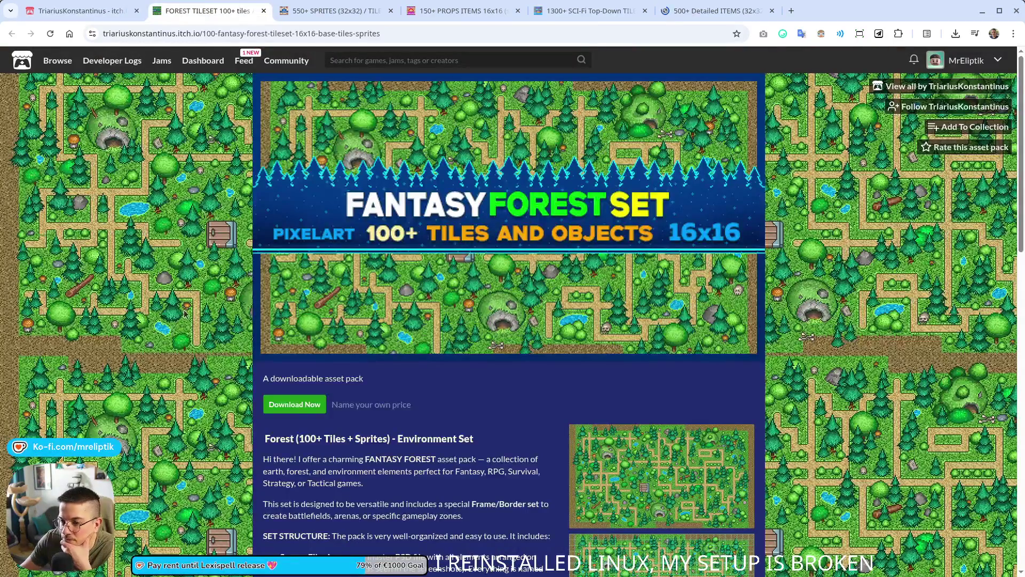
# Step: Browse the Building Rooms, 150+ props, sci-fi tileset and 500+ detailed items pack pages, enlarging a screenshot
pyautogui.click(360, 12)
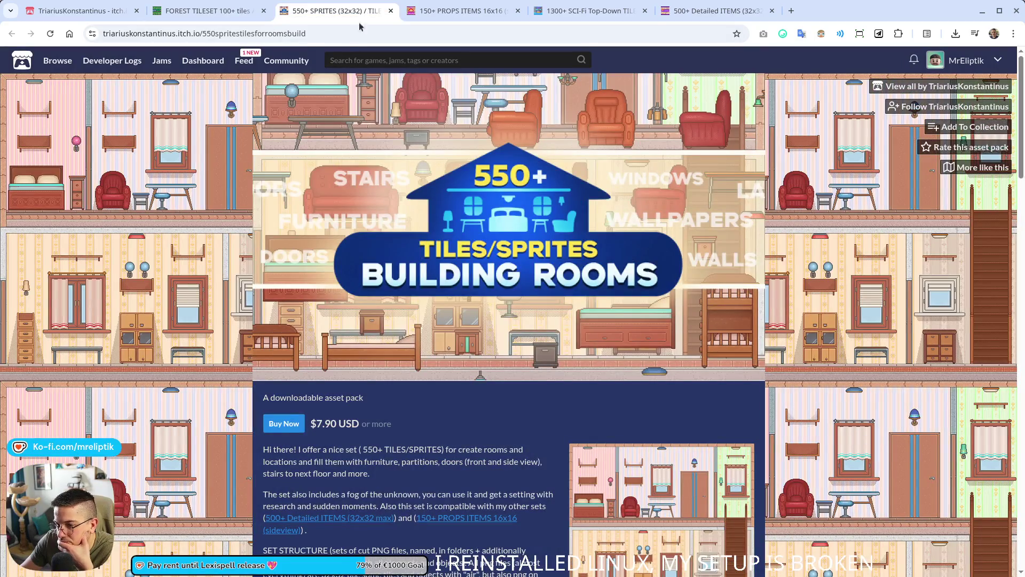
pyautogui.scroll(-6, 678, 110)
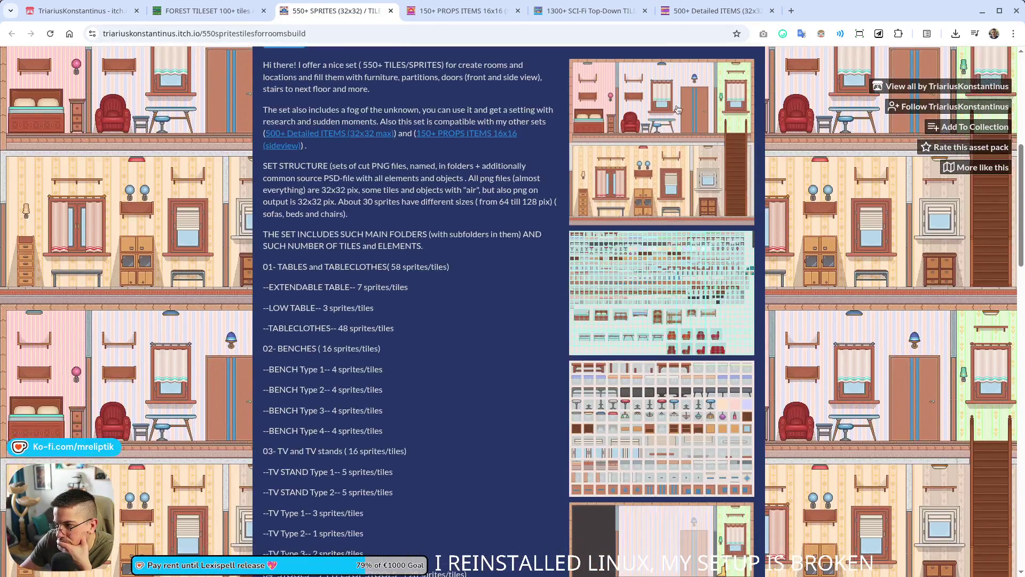
pyautogui.click(678, 110)
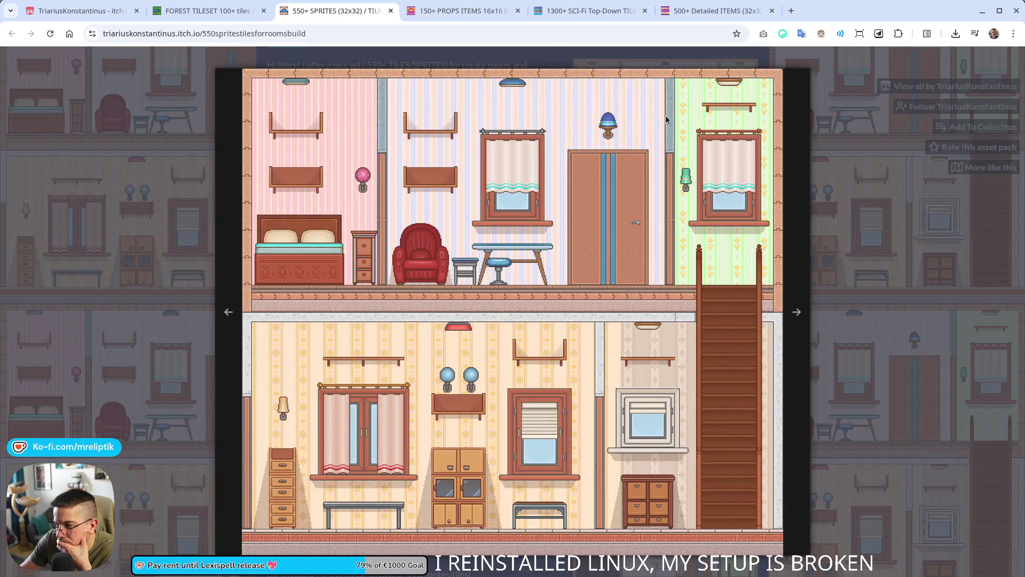
pyautogui.click(461, 11)
pyautogui.scroll(-5, 366, 328)
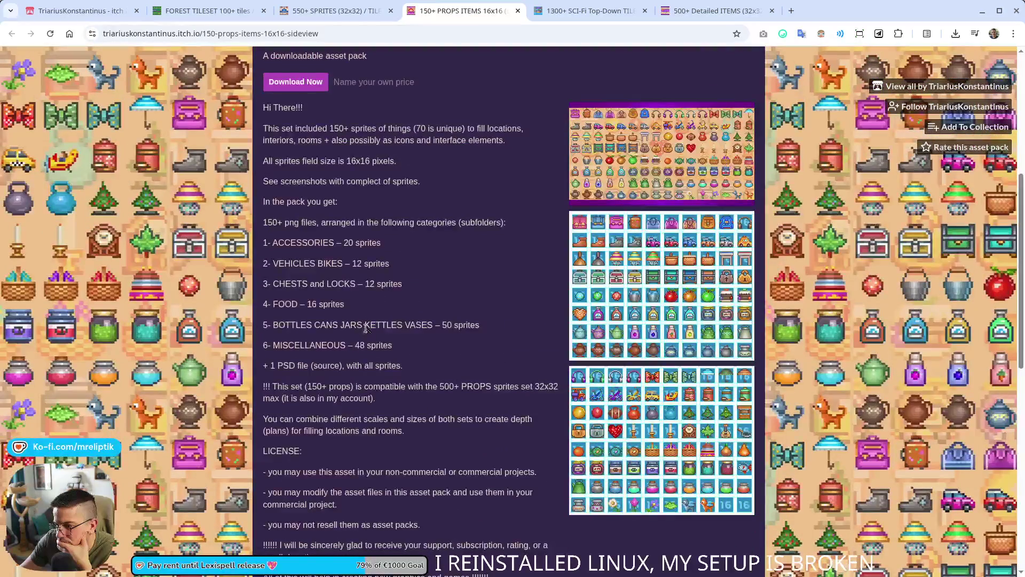
pyautogui.click(587, 11)
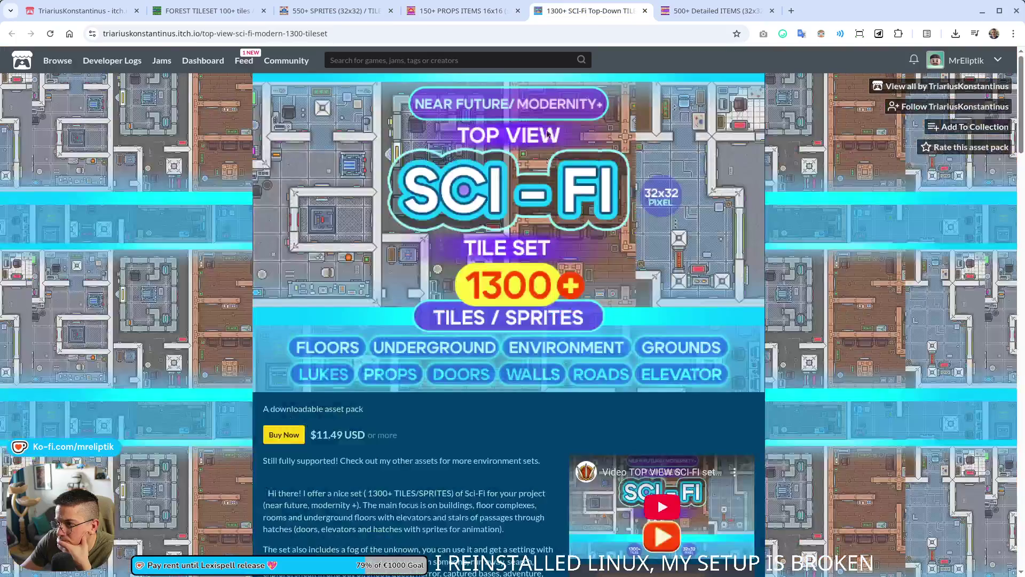
pyautogui.scroll(-5, 530, 316)
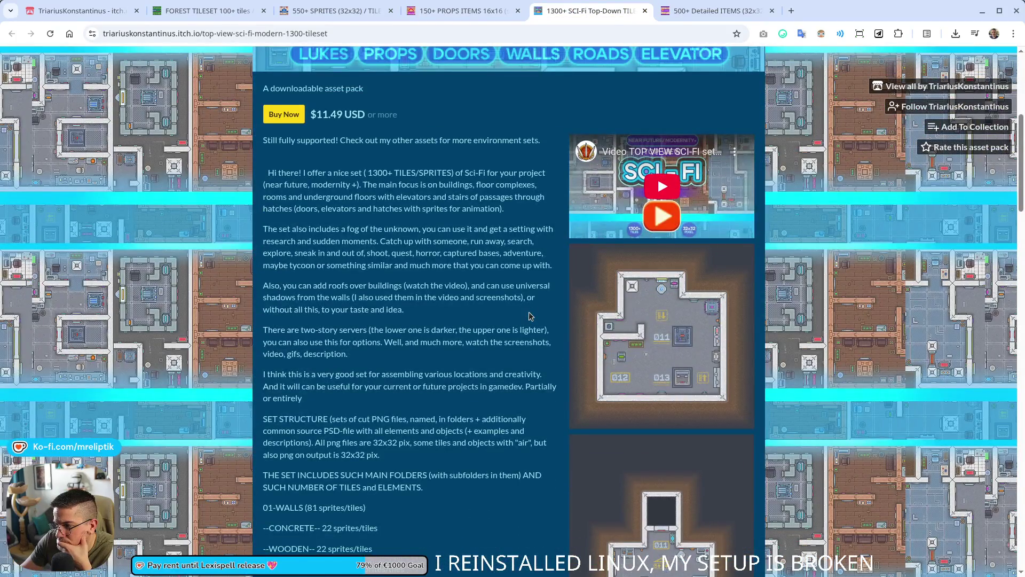
pyautogui.scroll(-12, 530, 316)
pyautogui.click(696, 16)
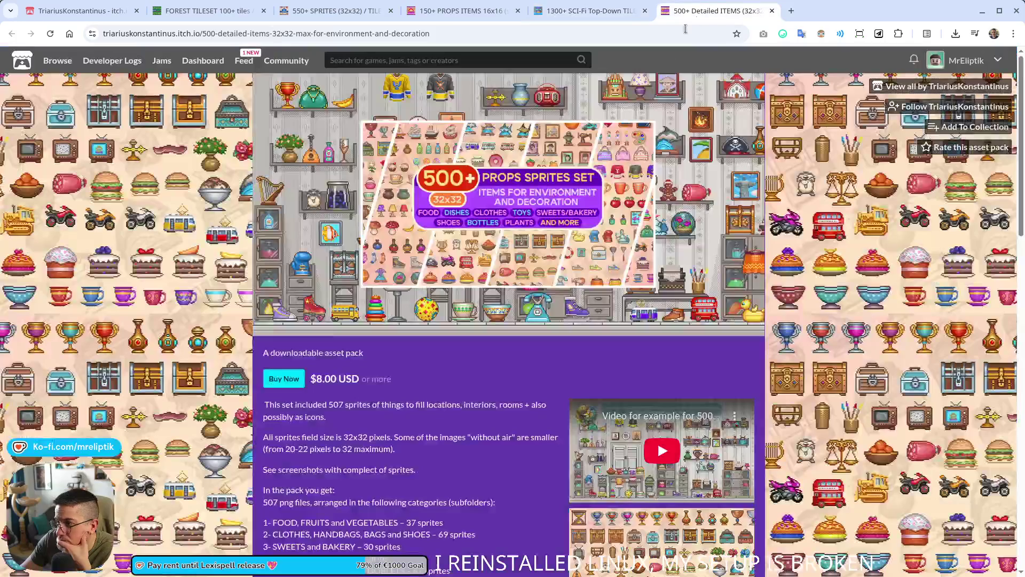
pyautogui.scroll(-12, 468, 292)
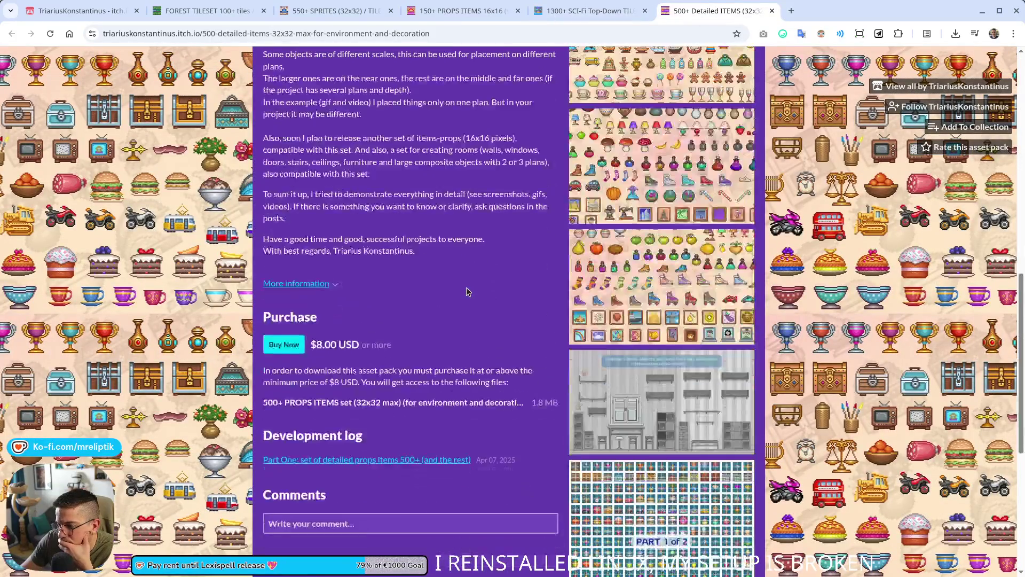
pyautogui.scroll(-5, 481, 297)
# Step: Close all five asset-pack tabs and scroll back up the creator page
pyautogui.middleClick(435, 6)
pyautogui.middleClick(436, 7)
pyautogui.middleClick(336, 10)
pyautogui.middleClick(208, 10)
pyautogui.middleClick(208, 11)
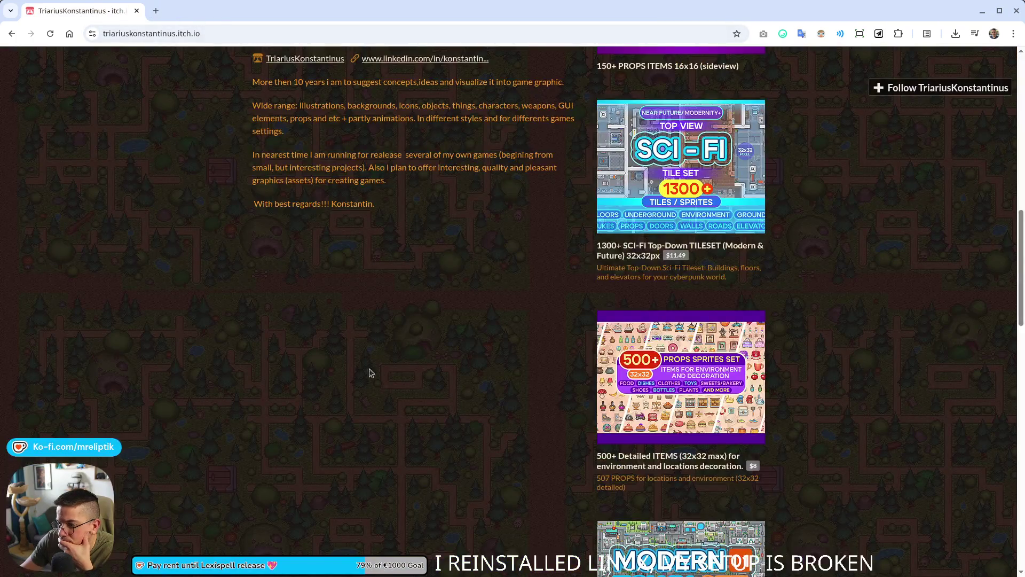
pyautogui.scroll(-15, 456, 414)
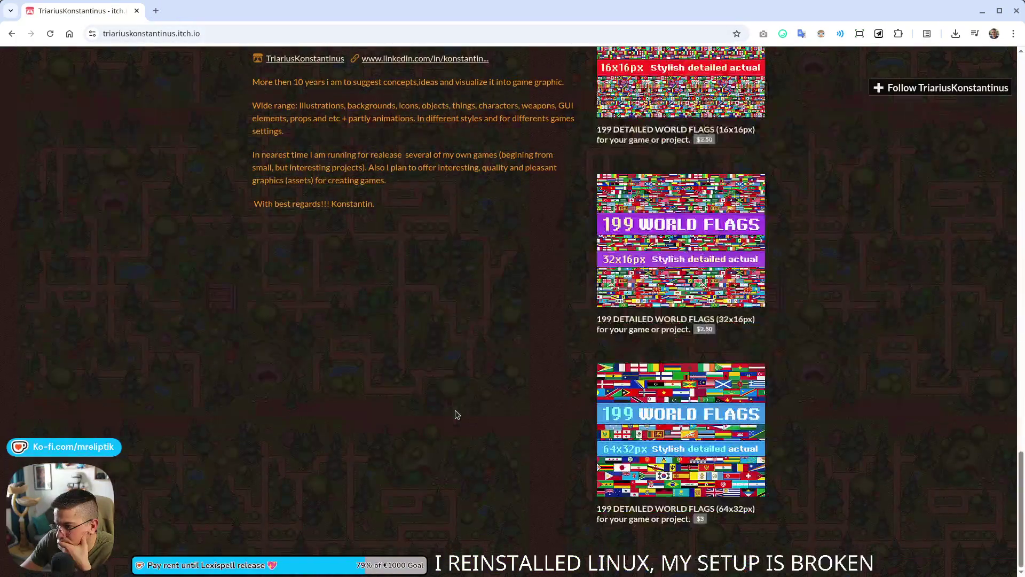
pyautogui.scroll(20, 460, 418)
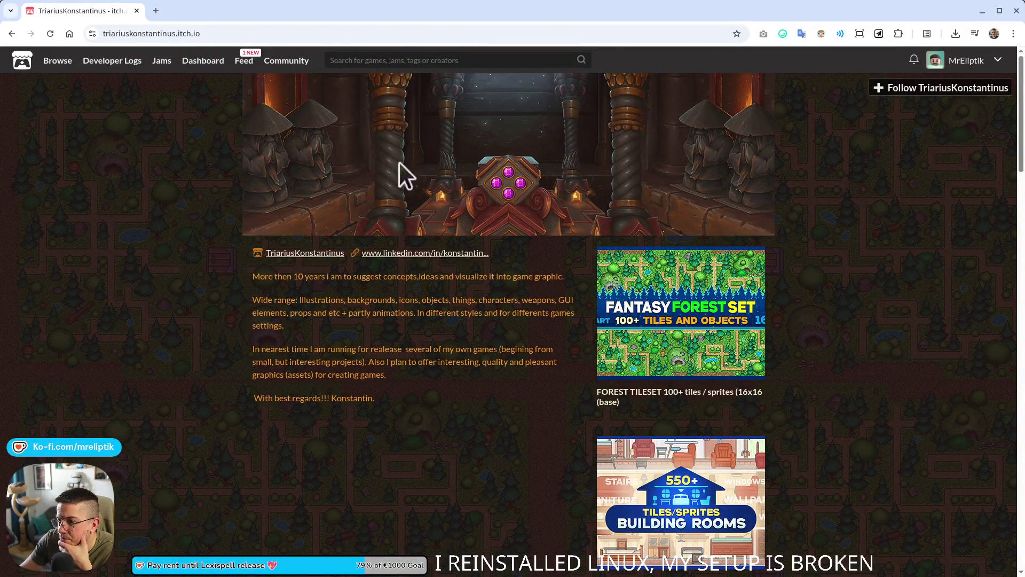
# Step: Open the creator's banner image in its own tab, close it, then close the browser
pyautogui.rightClick(430, 133)
pyautogui.click(483, 146)
pyautogui.click(201, 11)
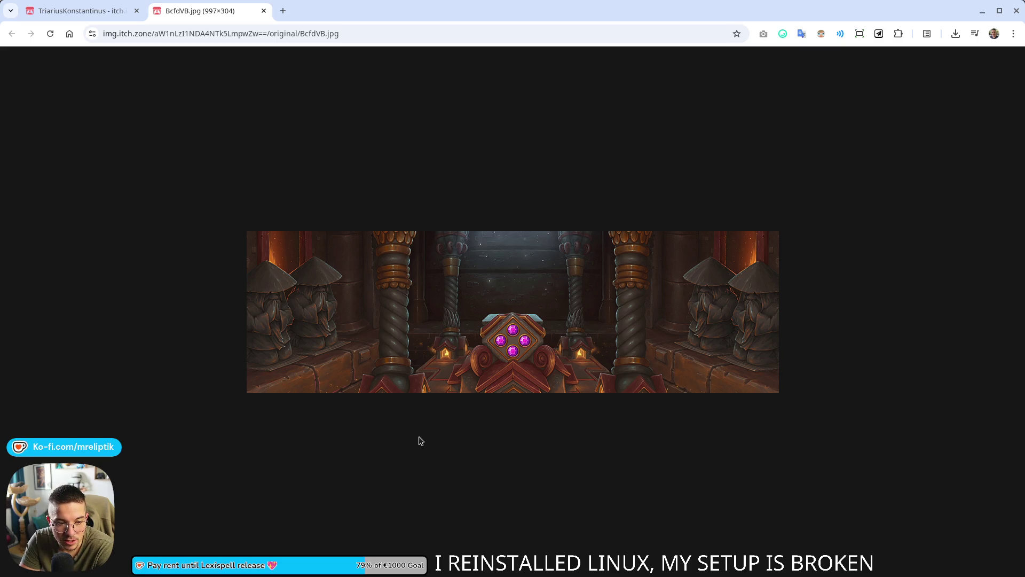
pyautogui.middleClick(187, 10)
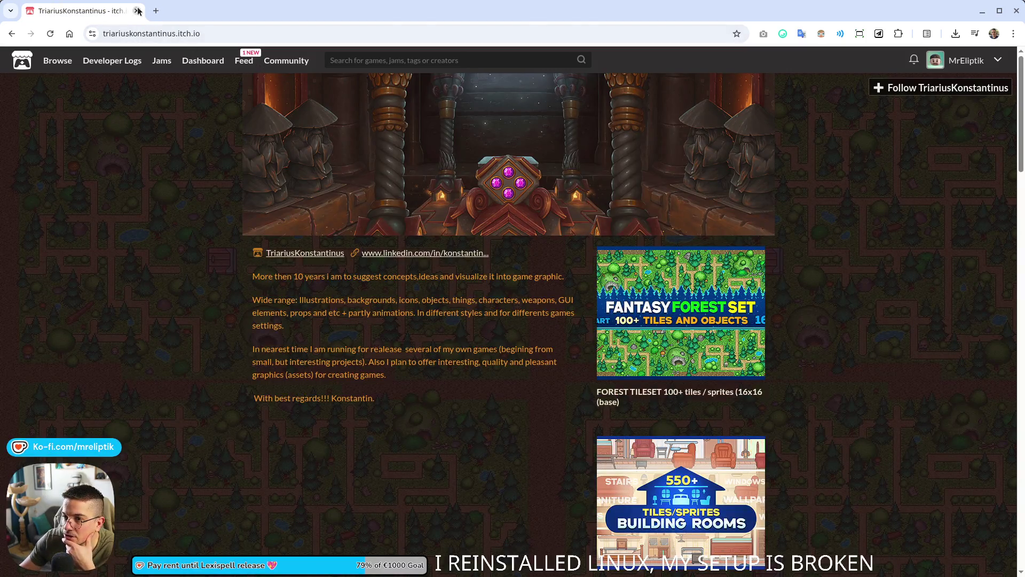
pyautogui.click(137, 10)
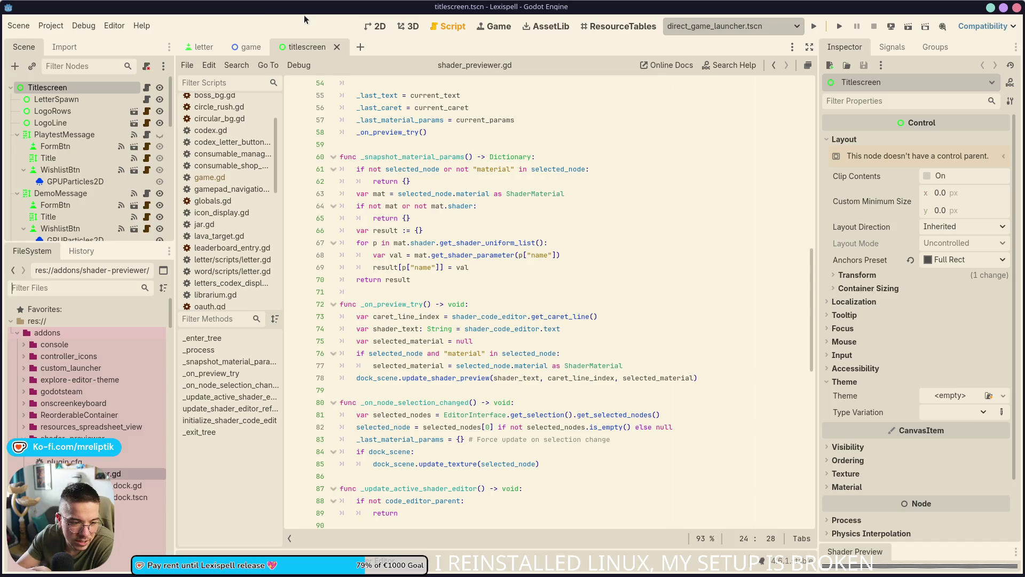
pyautogui.moveTo(382, 263)
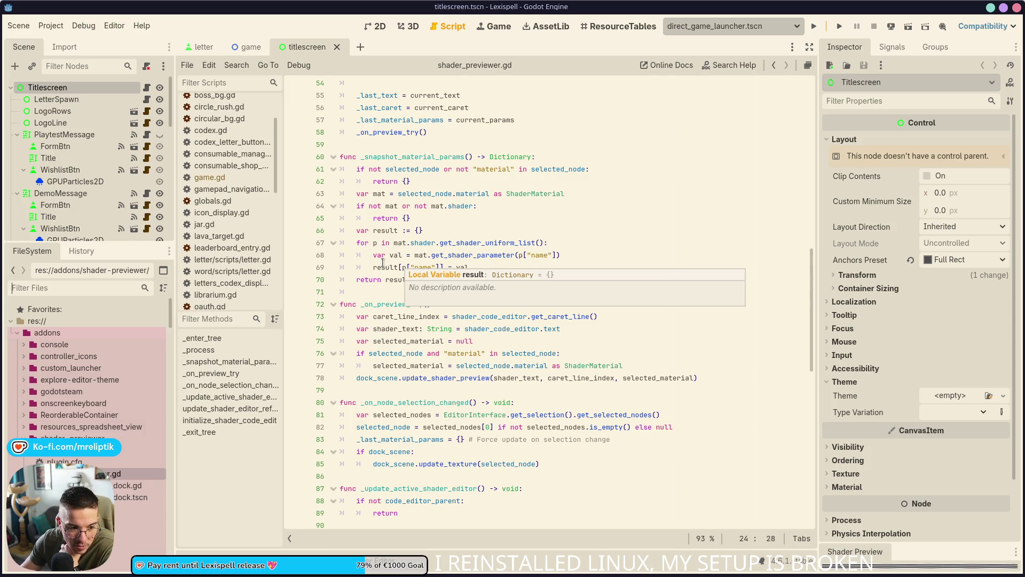
pyautogui.moveTo(202, 575)
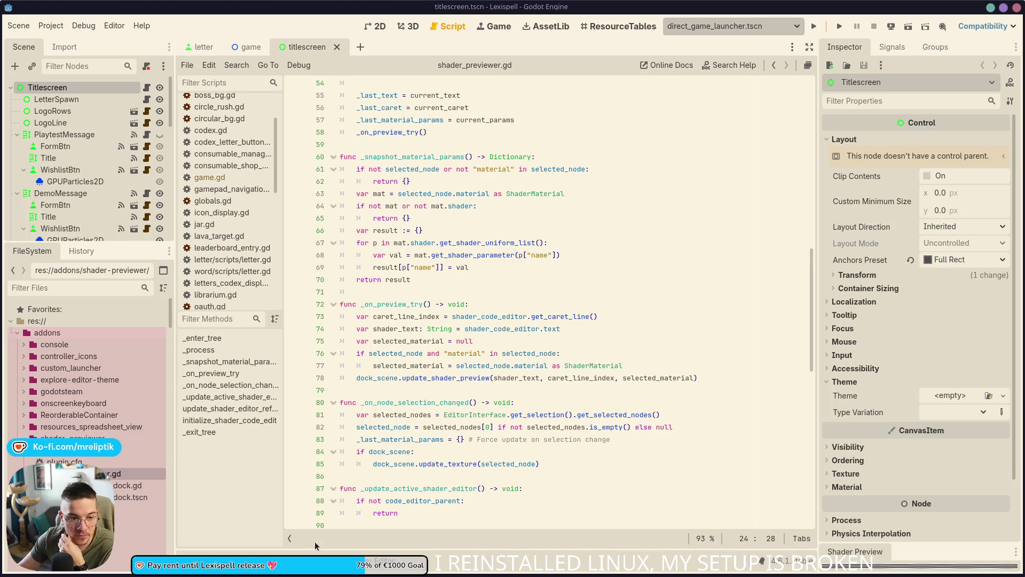
pyautogui.moveTo(141, 575)
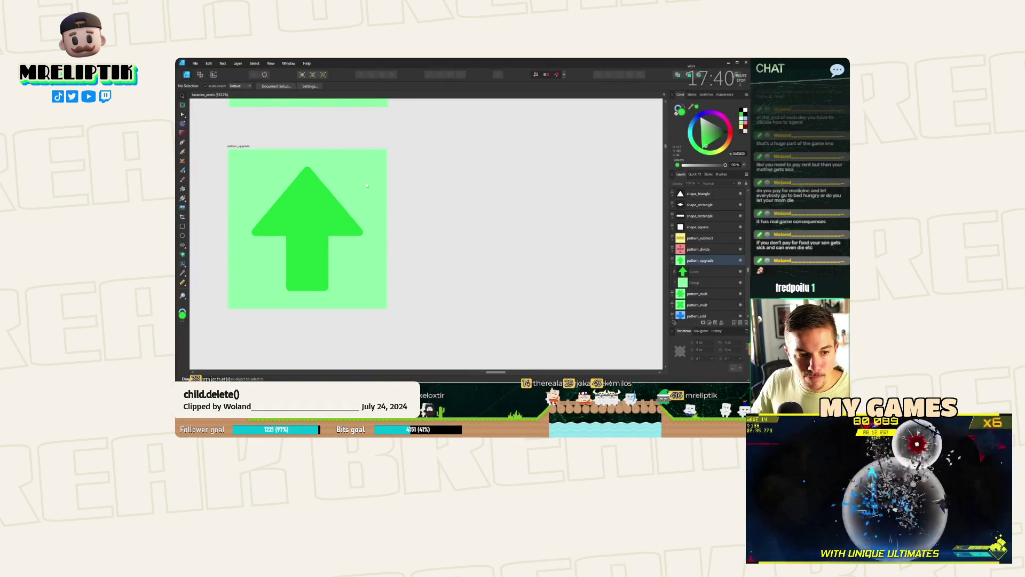
# Step: Select the pattern_upgrade artboard and confirm its export settings
pyautogui.click(277, 168)
pyautogui.scroll(-2, 416, 181)
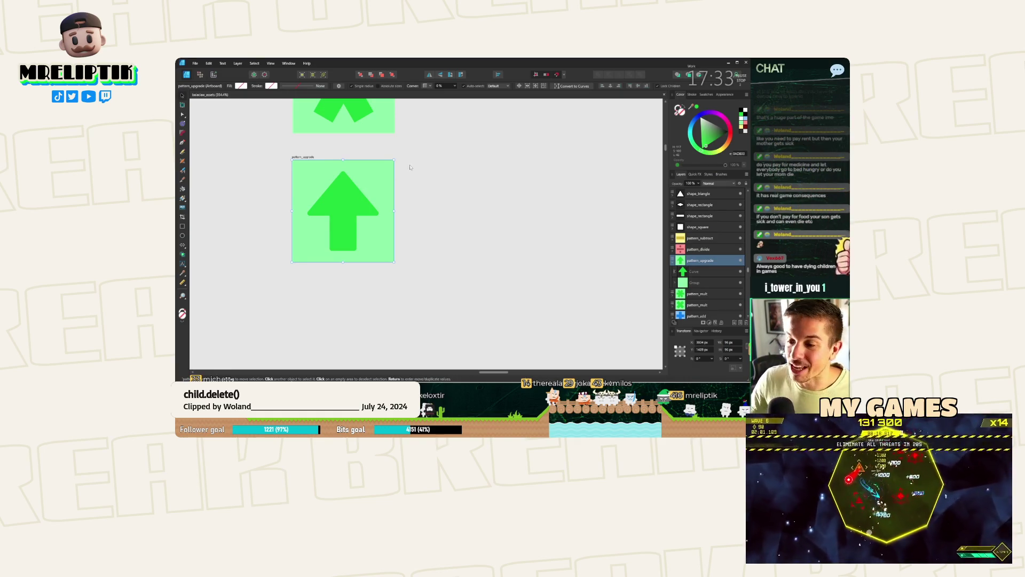
pyautogui.click(315, 155)
pyautogui.click(308, 158)
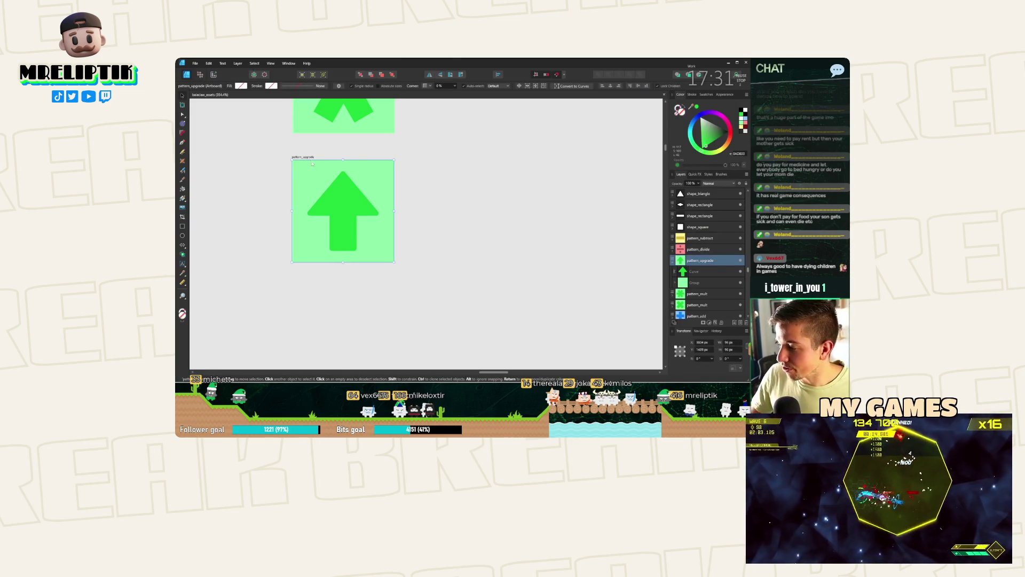
pyautogui.hotkey('ctrl', 'shift', 'alt', 's')
pyautogui.click(544, 313)
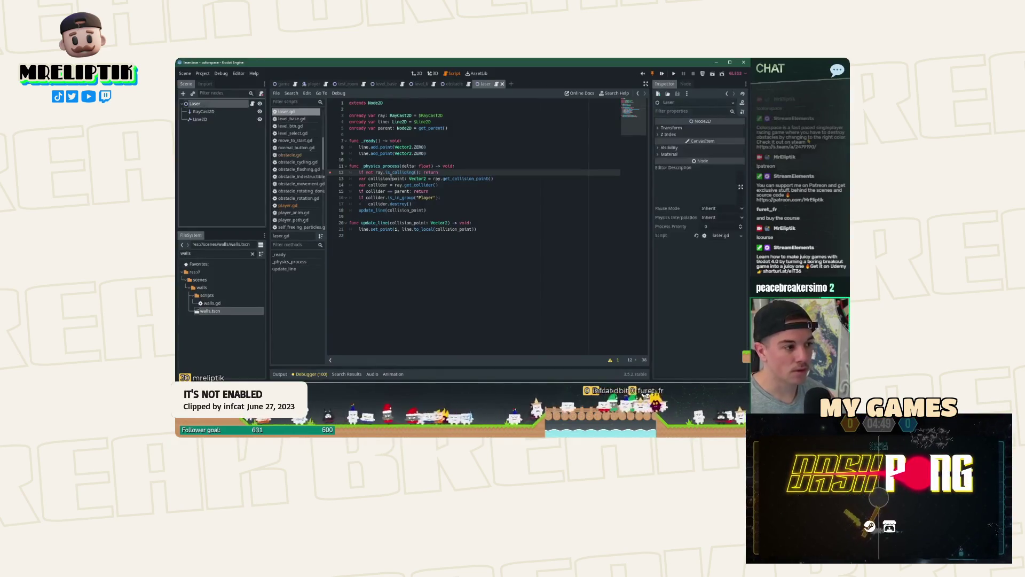
# Step: Select the laser's RayCast2D, confirm Cast To x at 10000, and turn on Enabled
pyautogui.click(221, 111)
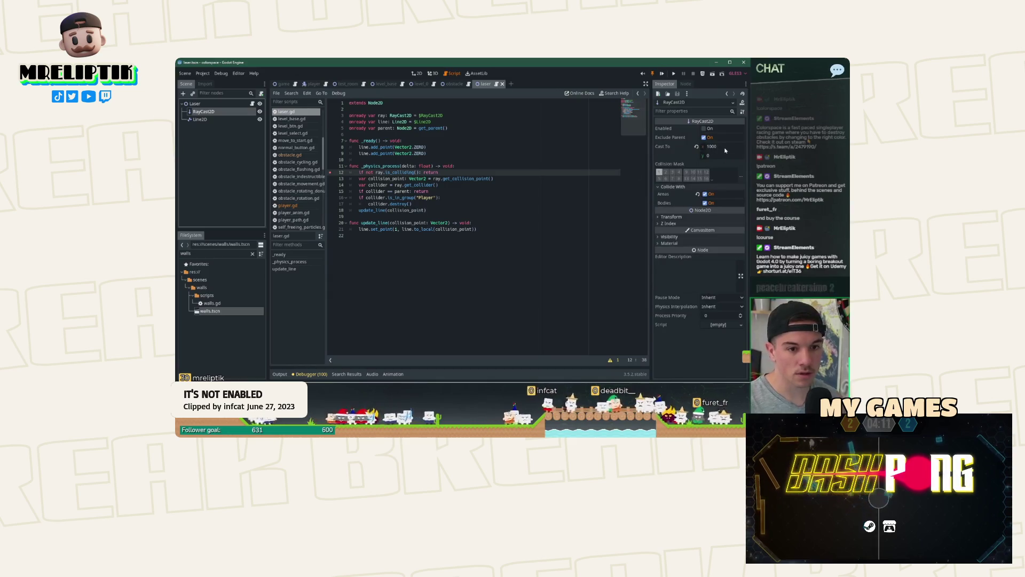
pyautogui.press('Return')
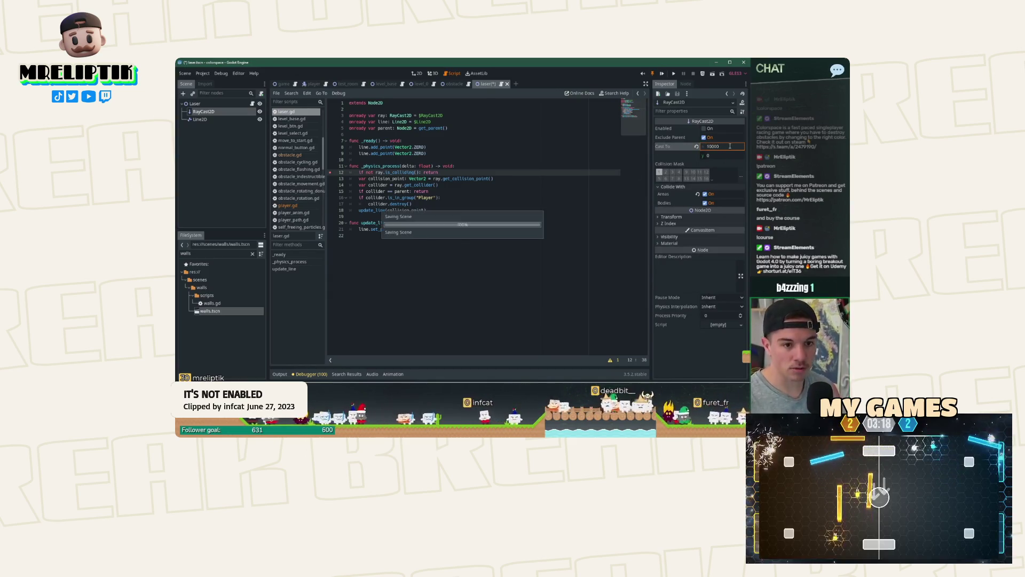
pyautogui.click(704, 130)
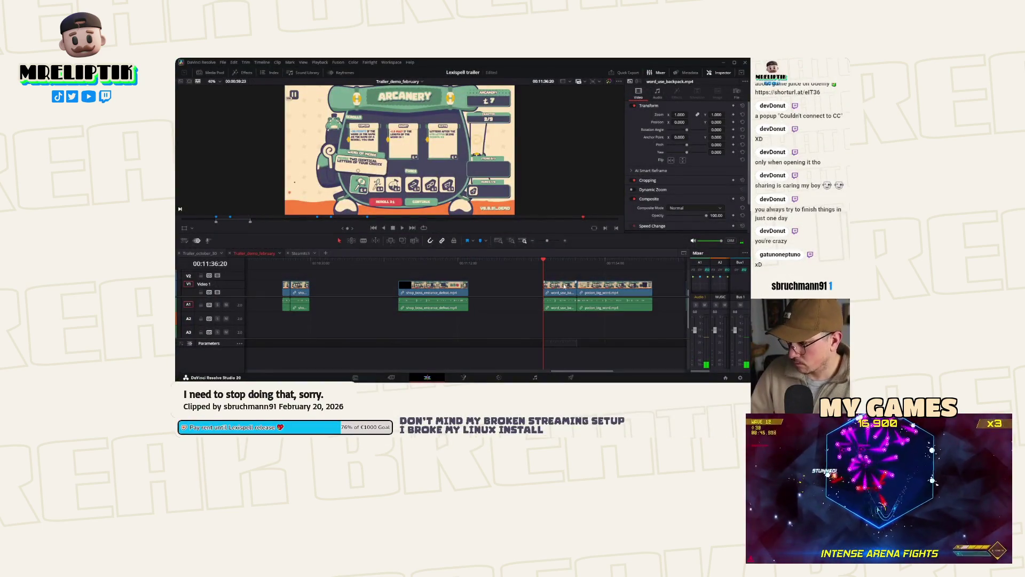
pyautogui.moveTo(501, 288); pyautogui.dragTo(328, 290)
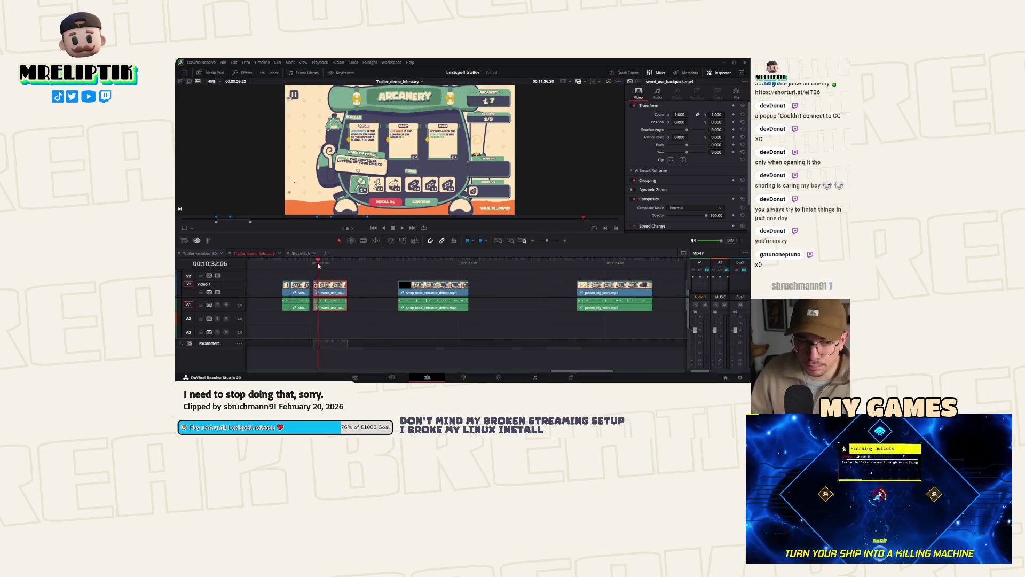
pyautogui.scroll(3, 307, 272)
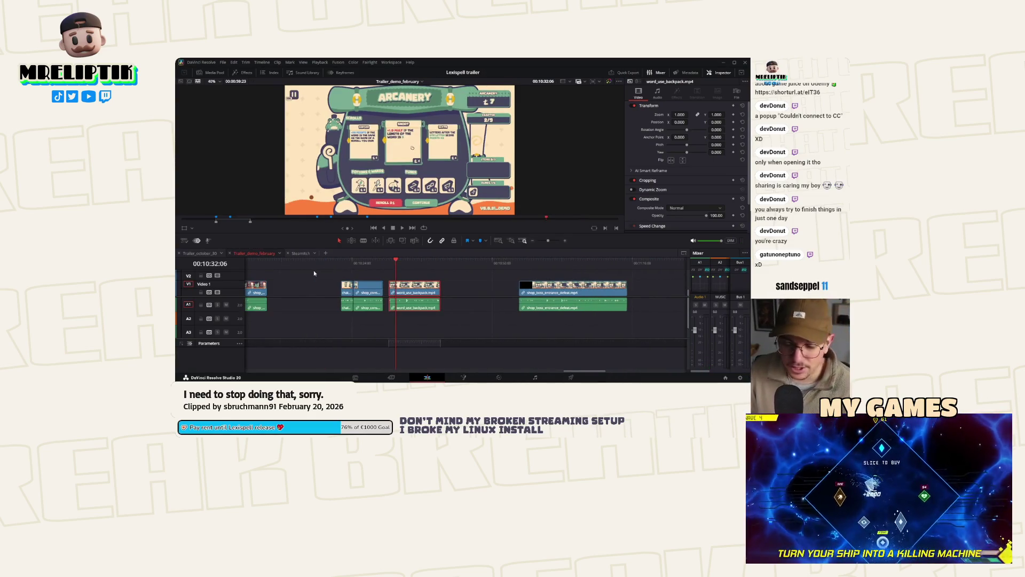
pyautogui.press('space')
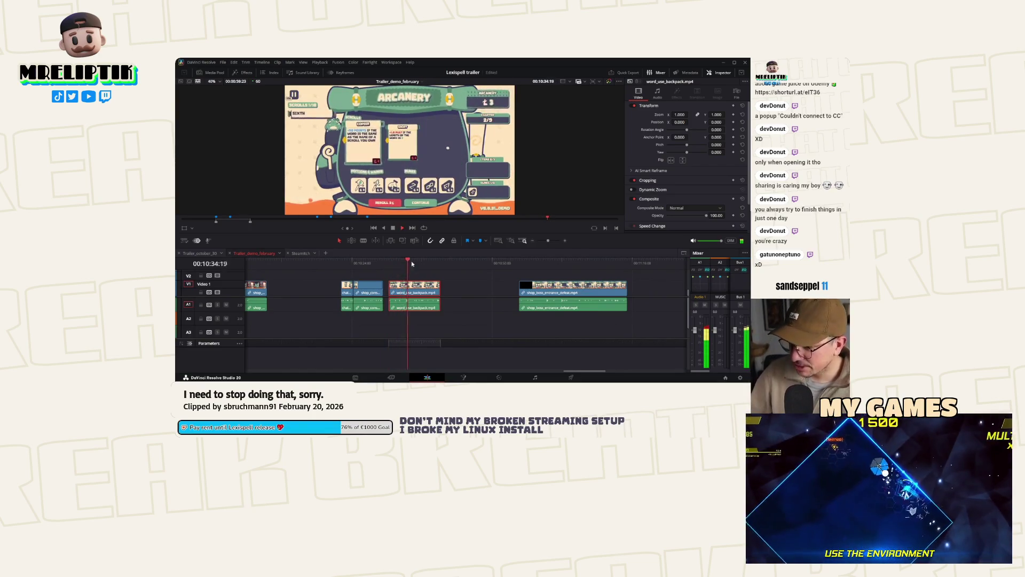
pyautogui.press('space')
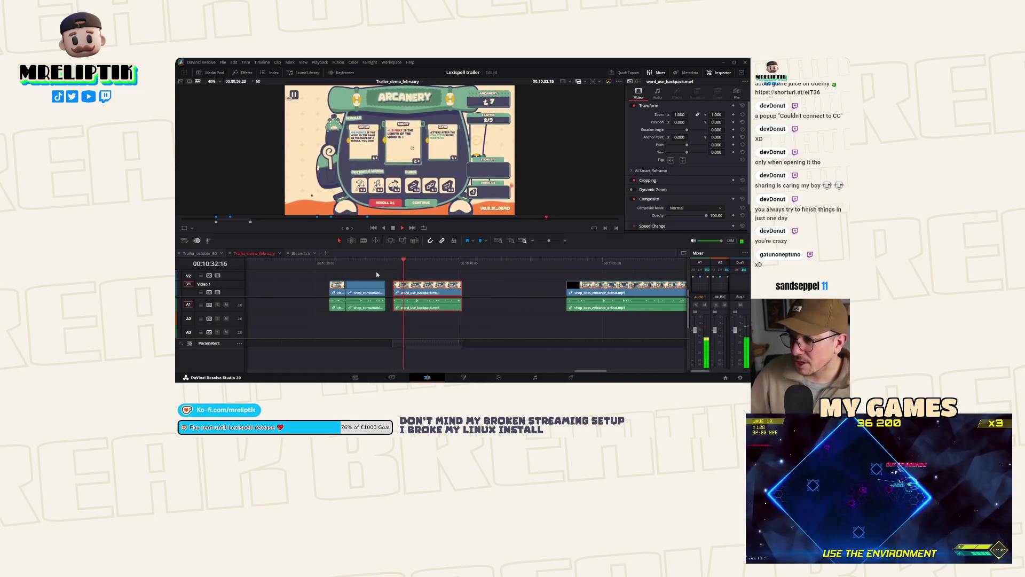
pyautogui.scroll(1, 392, 283)
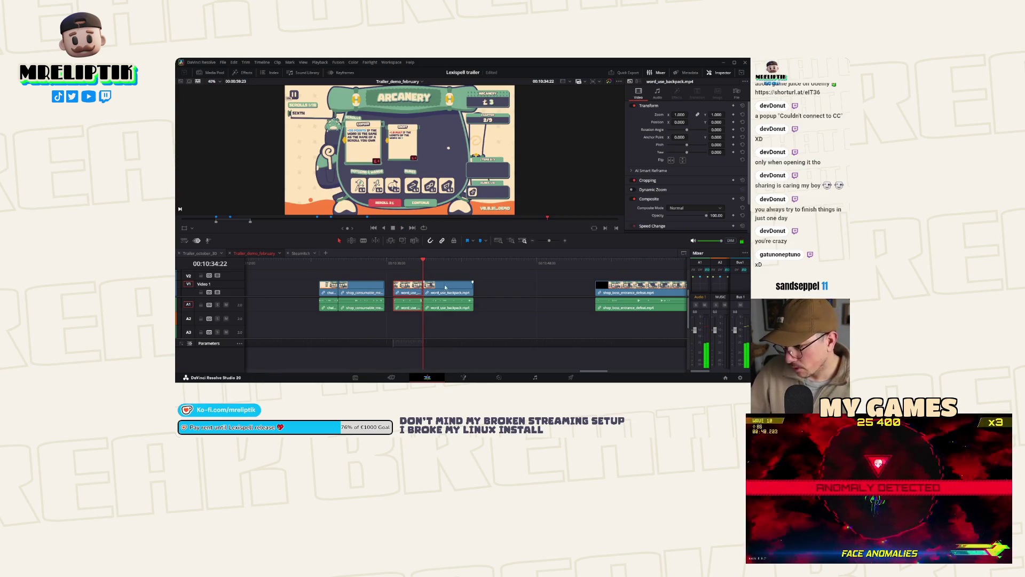
pyautogui.click(452, 265)
pyautogui.press('space')
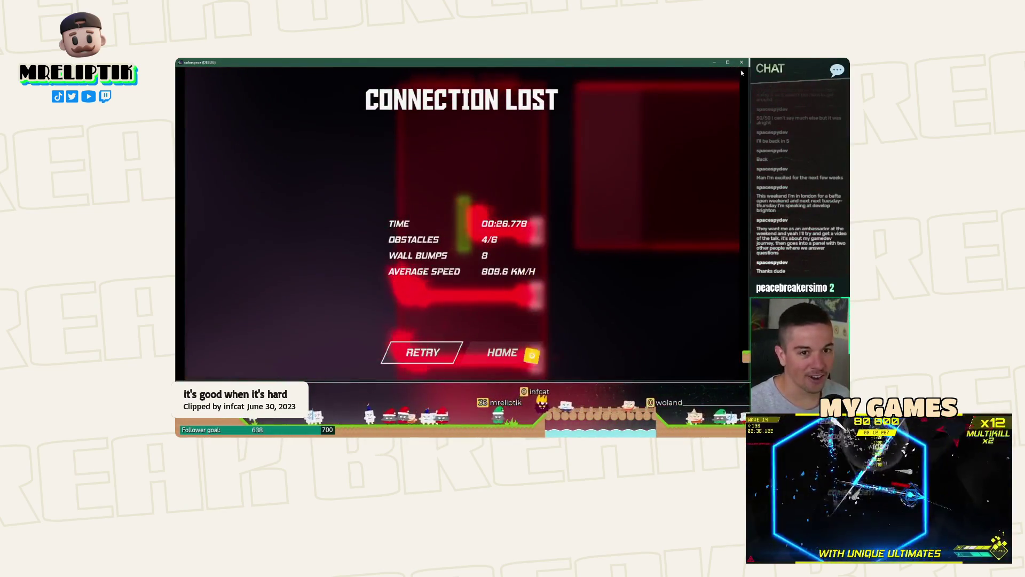
pyautogui.hotkey('alt', 'F4')
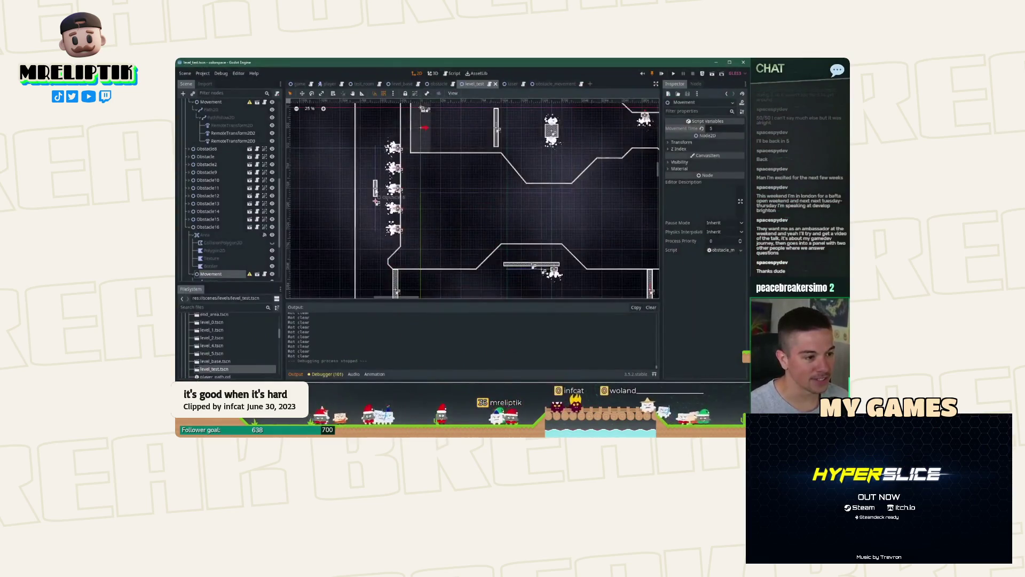
# Step: Bring the Godot editor forward and scroll through the shader_previewer.gd script
pyautogui.click(208, 227)
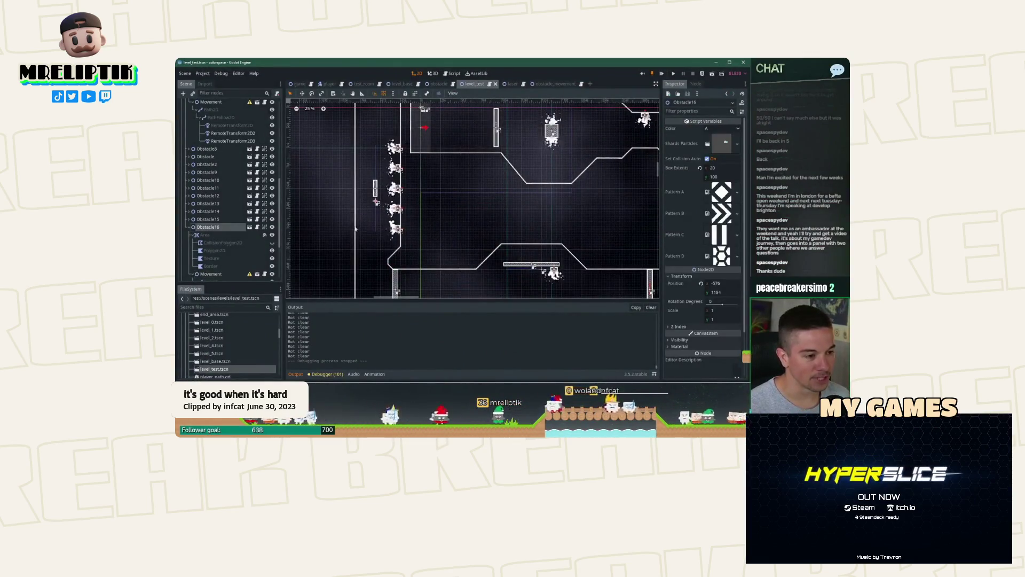
pyautogui.scroll(-2, 392, 210)
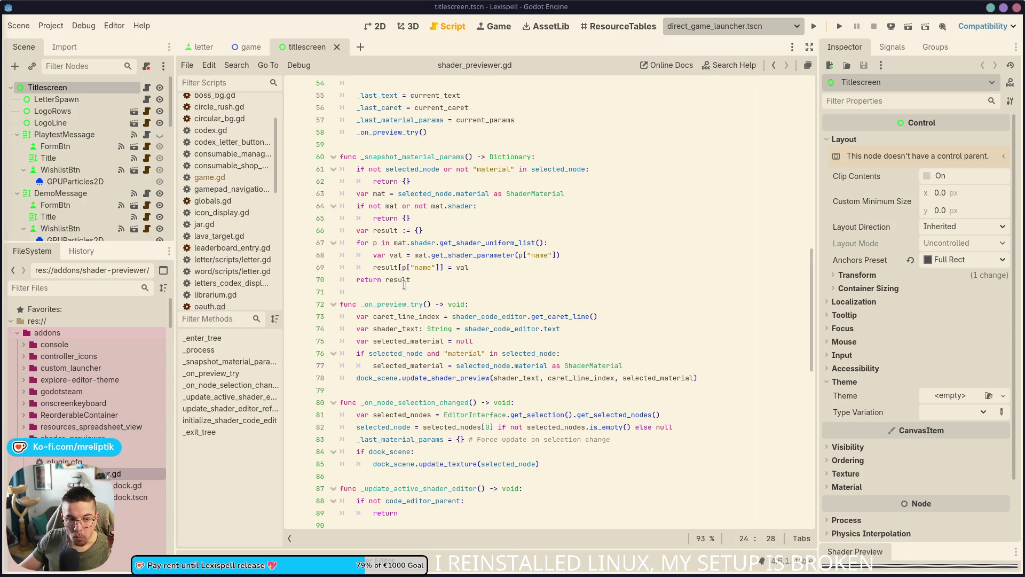
# Step: Bring the Chrome window to the front and drag it toward the upper left
pyautogui.moveTo(403, 284)
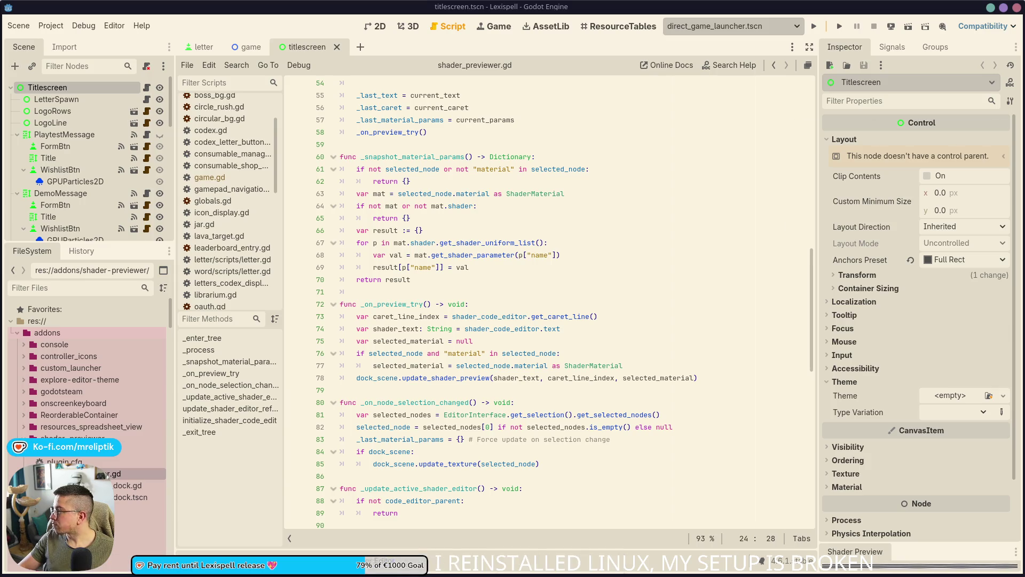
pyautogui.click(115, 563)
pyautogui.moveTo(514, 101); pyautogui.dragTo(412, 82)
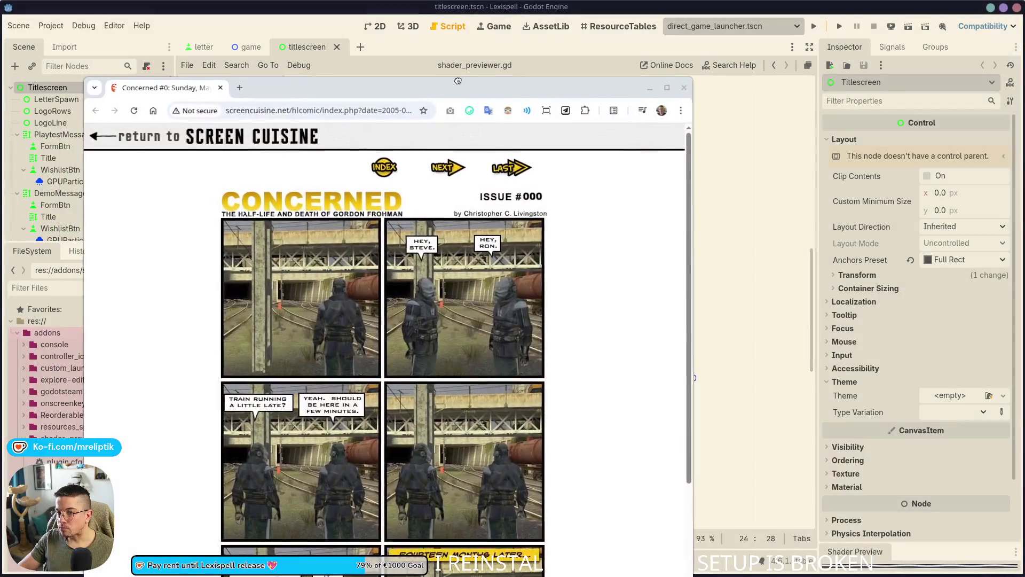
# Step: Maximize the Concerned webcomic window, read on to the next issue, then switch back to Godot
pyautogui.doubleClick(414, 82)
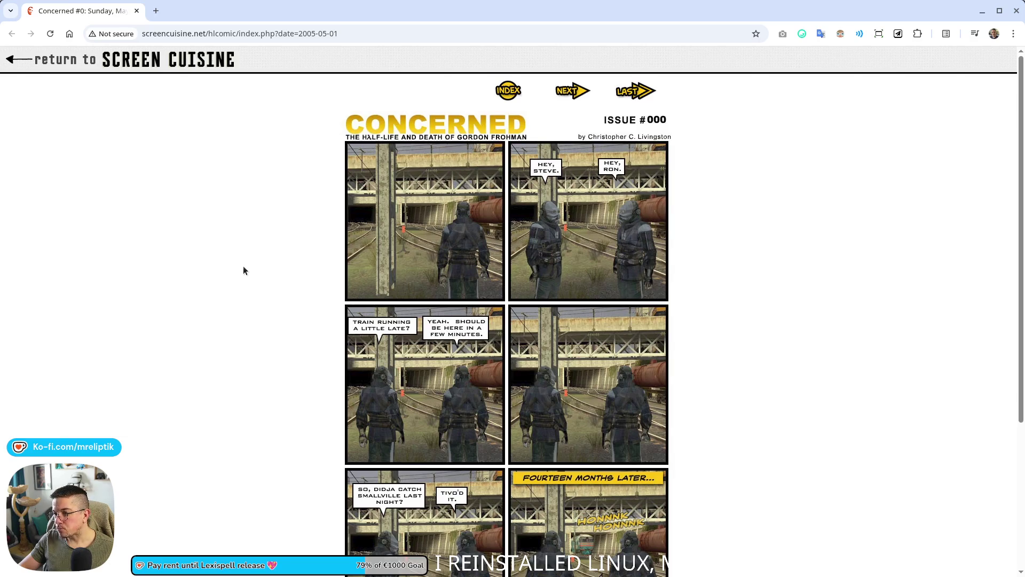
pyautogui.scroll(-5, 244, 270)
pyautogui.click(573, 474)
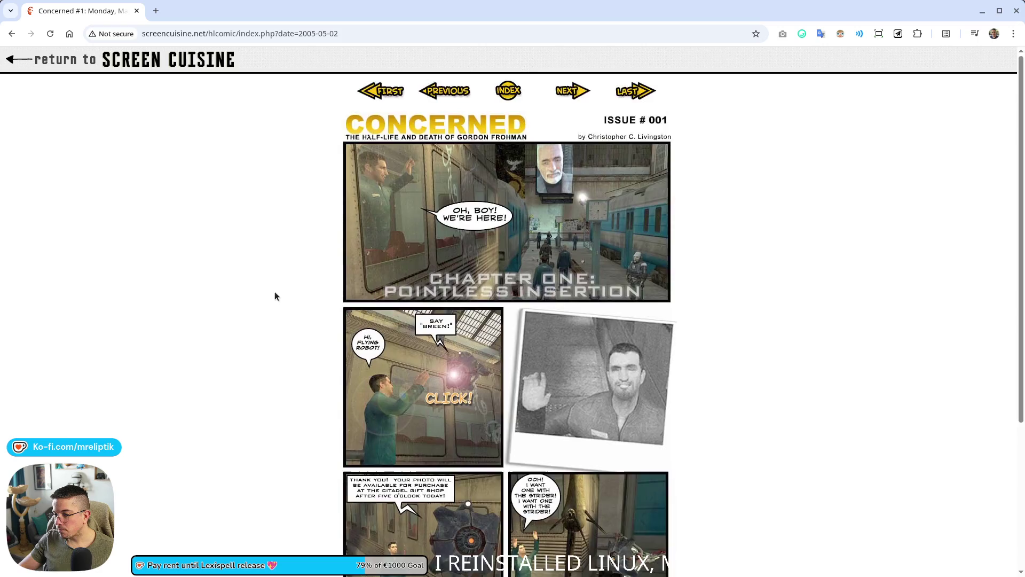
pyautogui.scroll(-3, 275, 294)
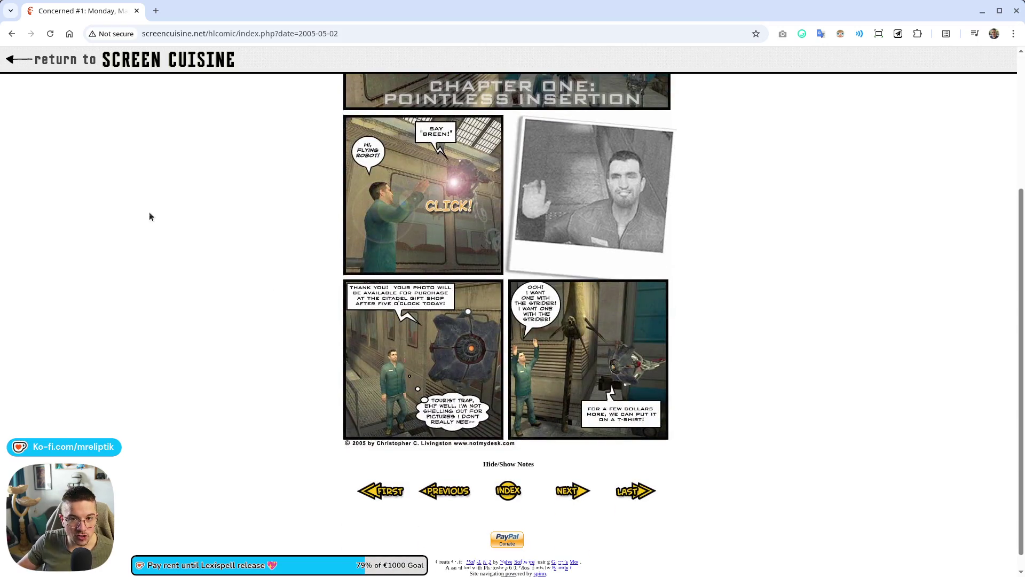
pyautogui.hotkey('alt', 'Tab')
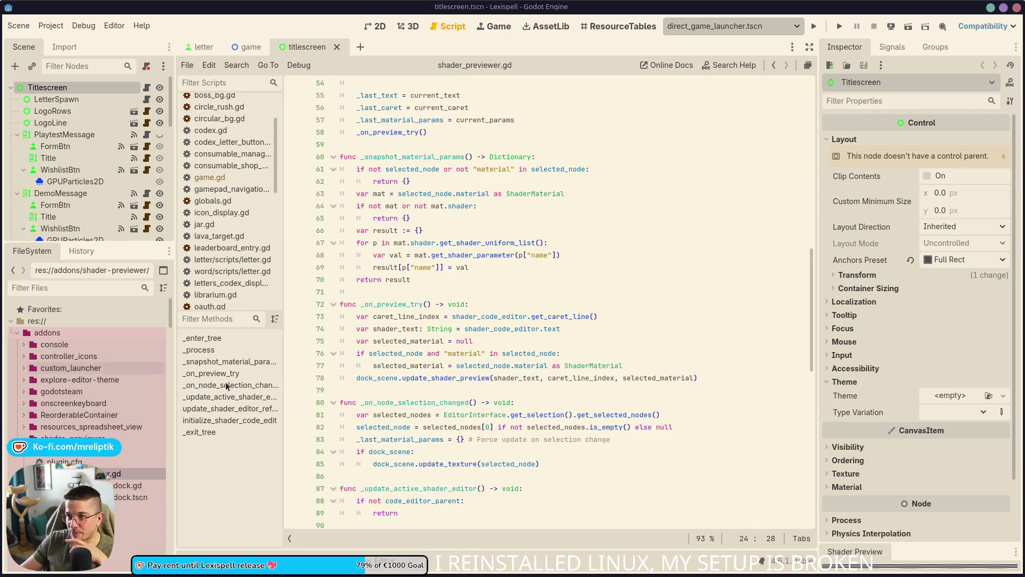
# Step: Cycle through the titlescreen, game and letter scenes, close the game scene, and clear the selection
pyautogui.click(382, 26)
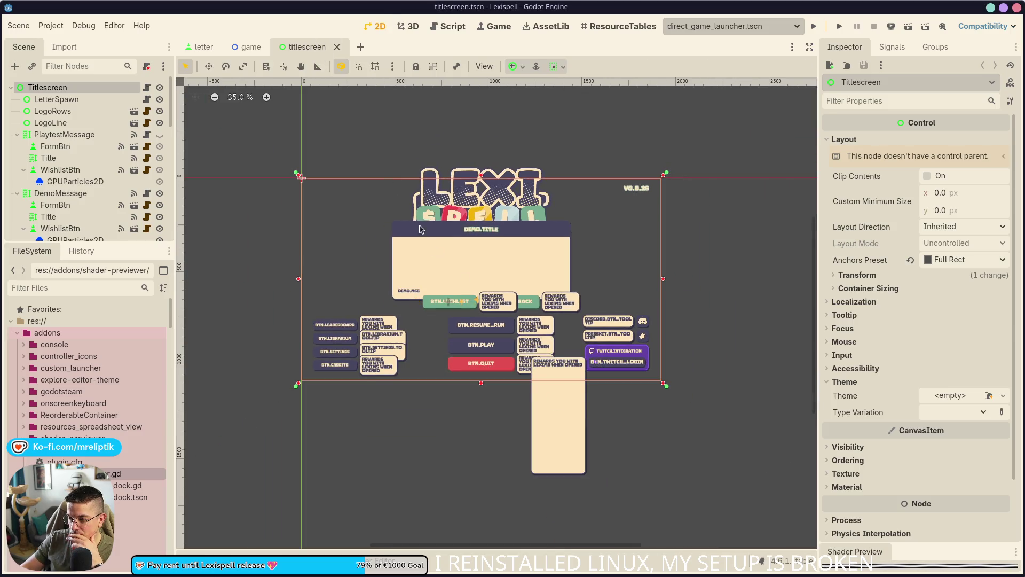
pyautogui.click(249, 47)
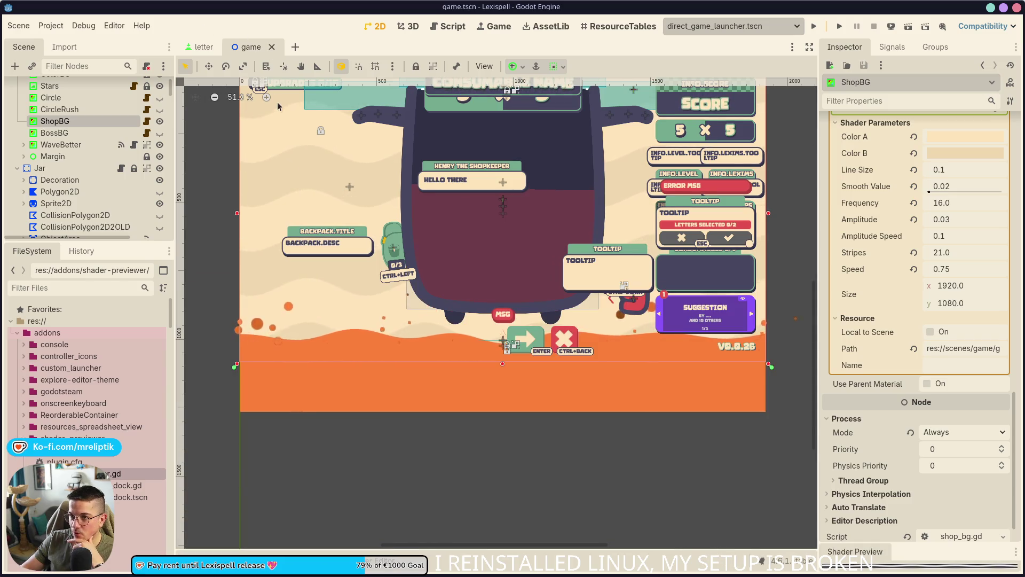
pyautogui.click(187, 47)
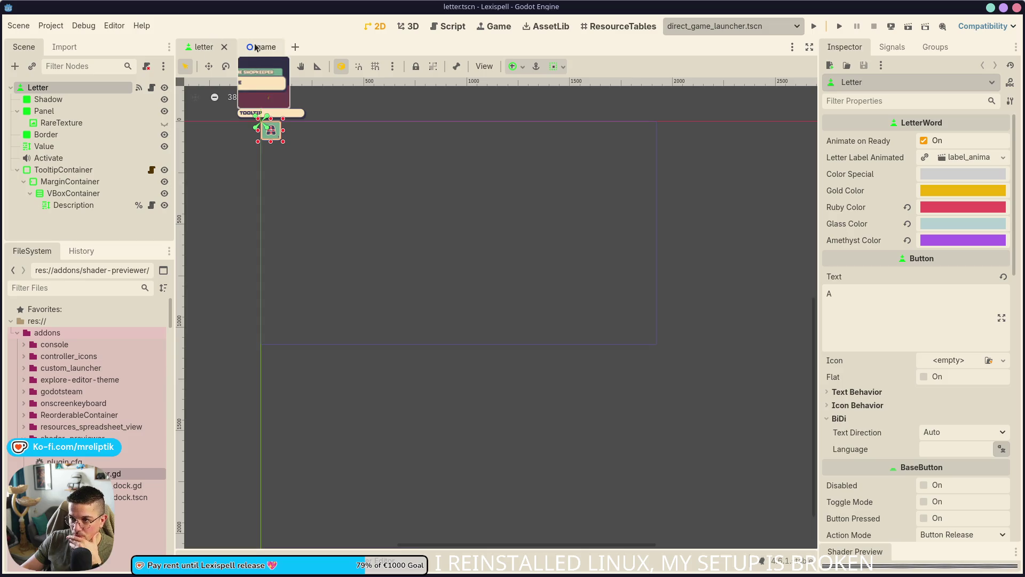
pyautogui.click(255, 47)
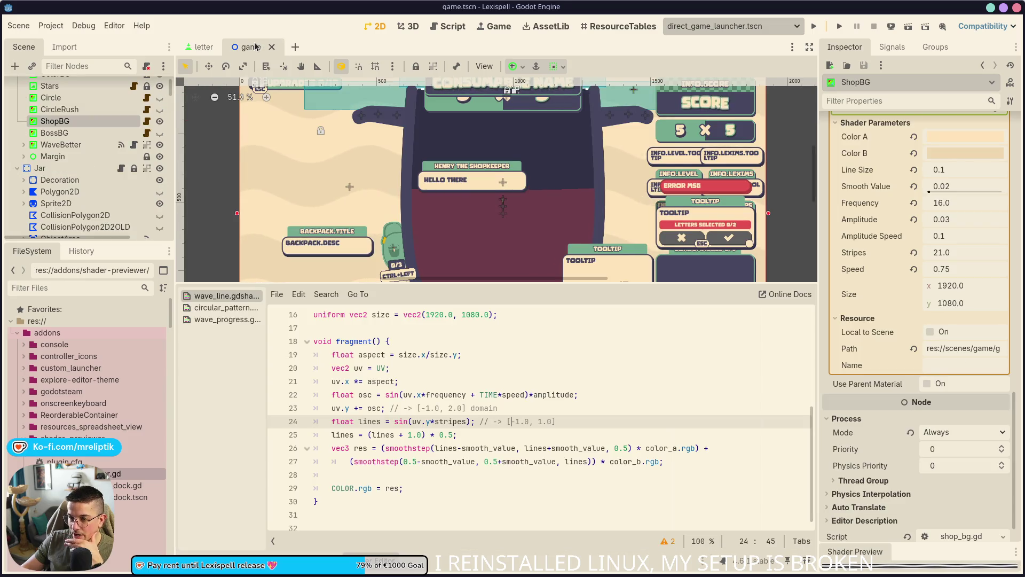
pyautogui.middleClick(255, 47)
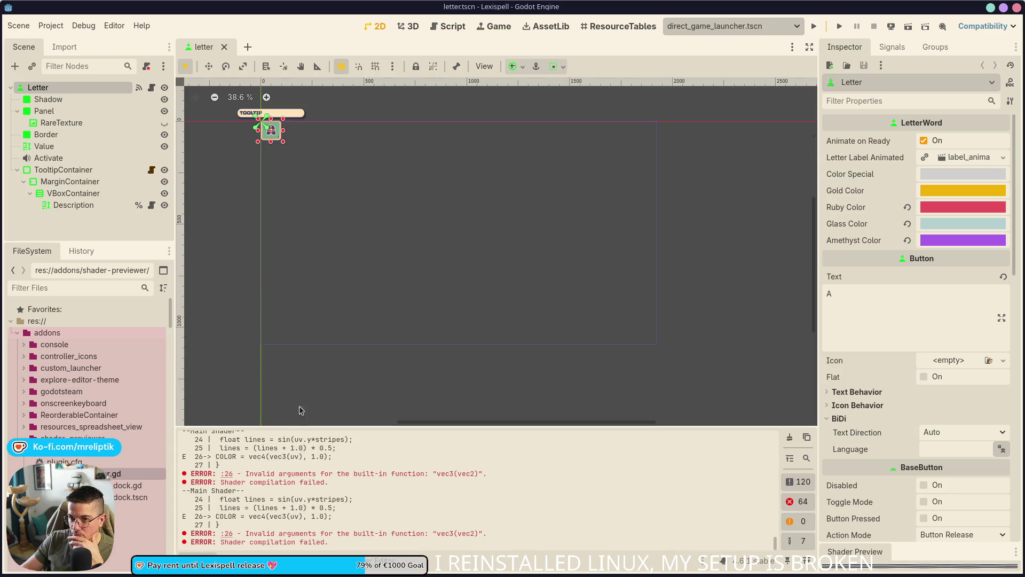
pyautogui.click(332, 308)
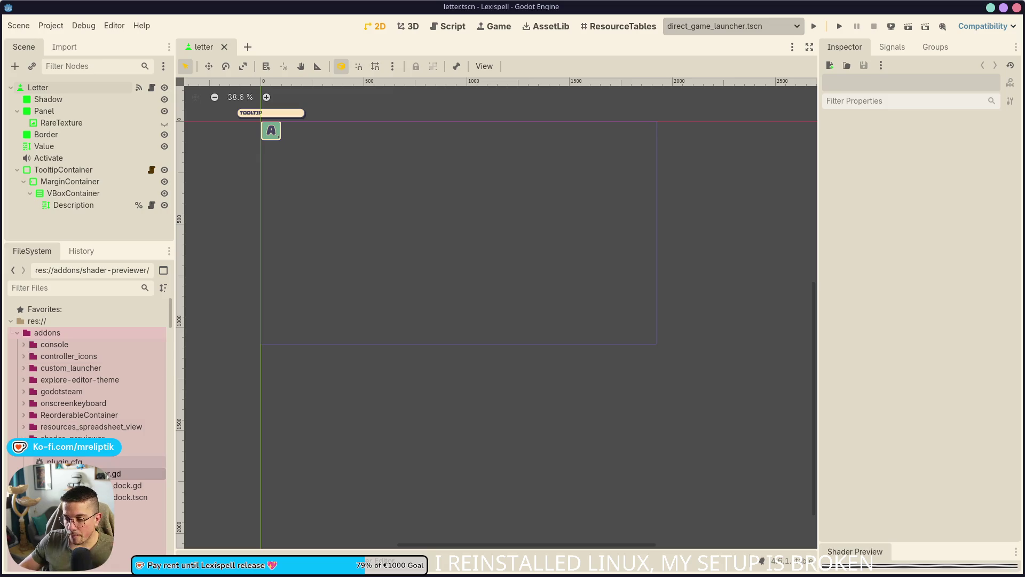
# Step: Collapse the twitcher lib folder and expand resources/upgrades in the FileSystem dock
pyautogui.scroll(-5, 63, 427)
pyautogui.doubleClick(59, 462)
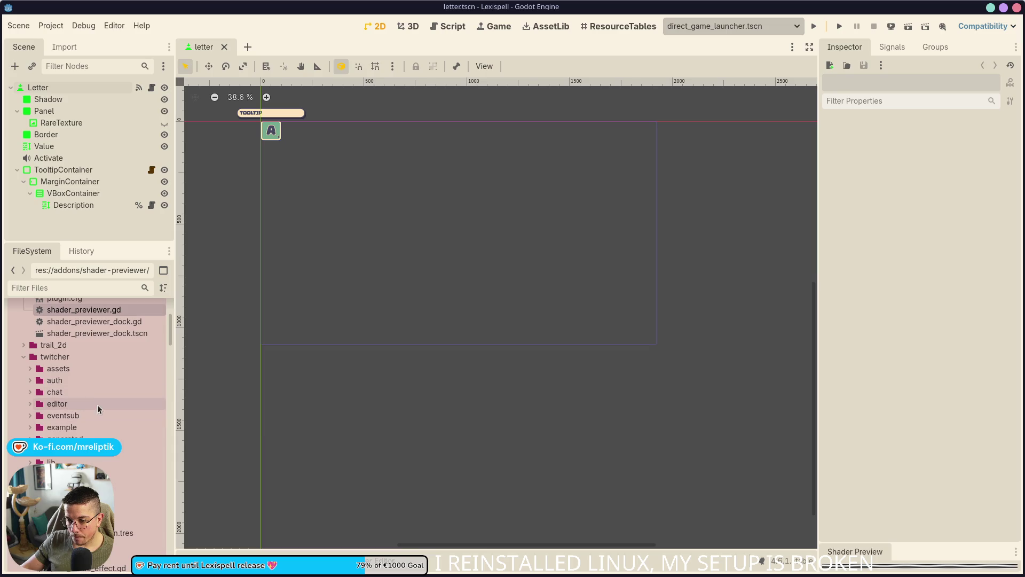
pyautogui.scroll(4, 98, 419)
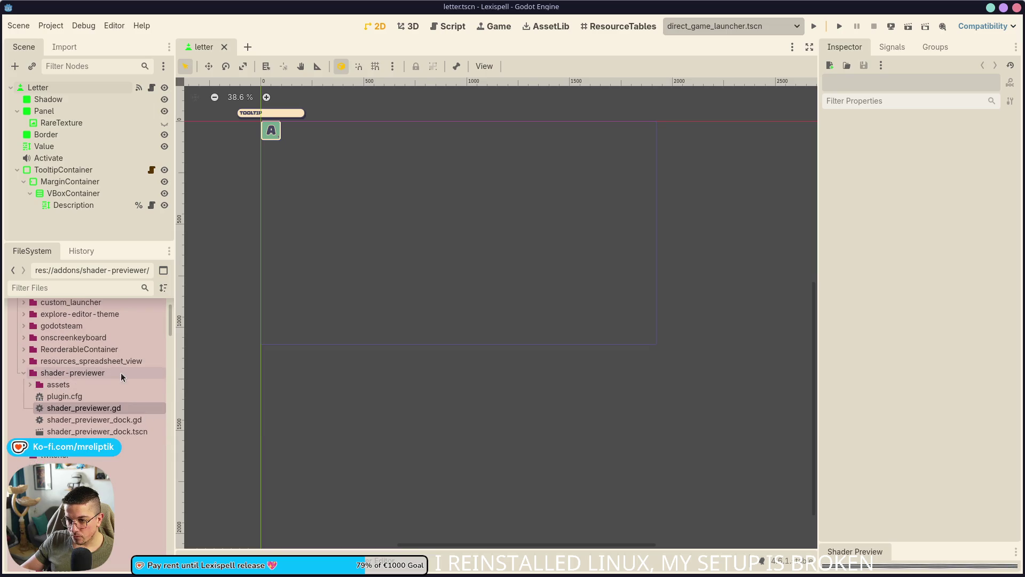
pyautogui.scroll(3, 120, 373)
pyautogui.scroll(-12, 79, 430)
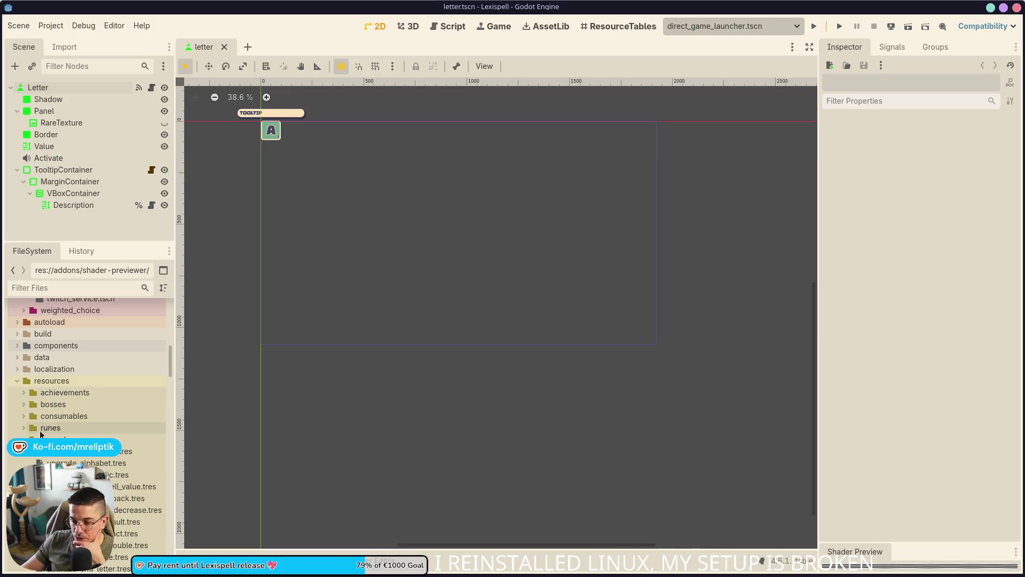
pyautogui.click(59, 440)
pyautogui.scroll(-10, 80, 406)
pyautogui.scroll(-5, 105, 403)
pyautogui.scroll(12, 105, 403)
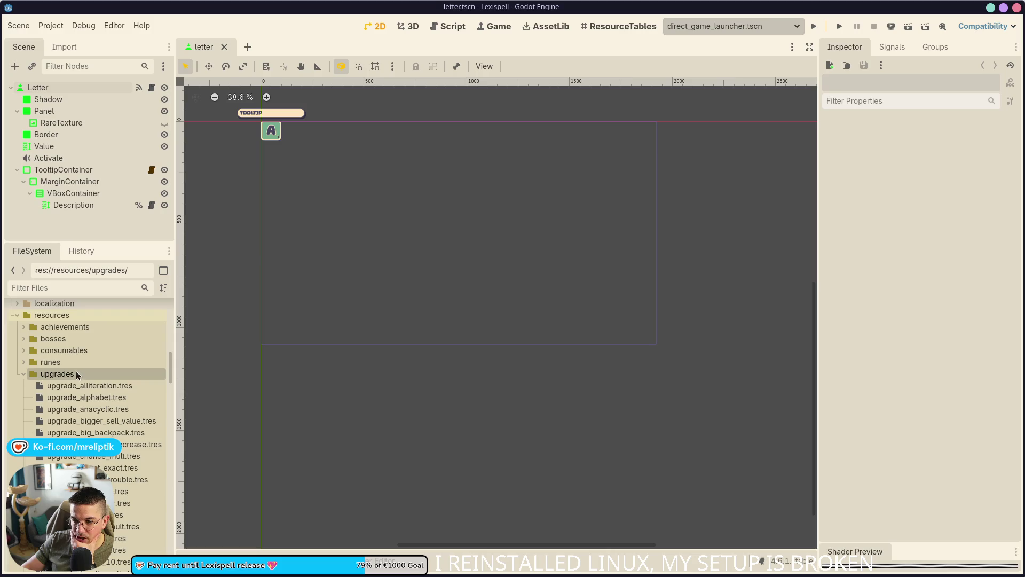
# Step: Start a new folder named demo inside resources/upgrades
pyautogui.rightClick(60, 375)
pyautogui.moveTo(104, 387)
pyautogui.click(267, 388)
pyautogui.write('demo')
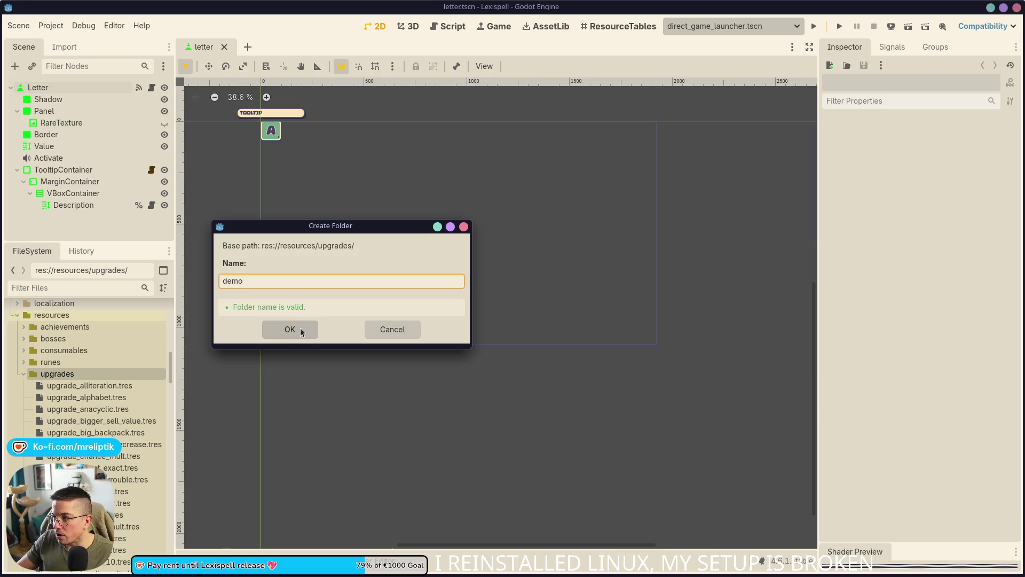
# Step: Create the demo folder and move the 48 selected upgrade .tres files into it
pyautogui.click(286, 333)
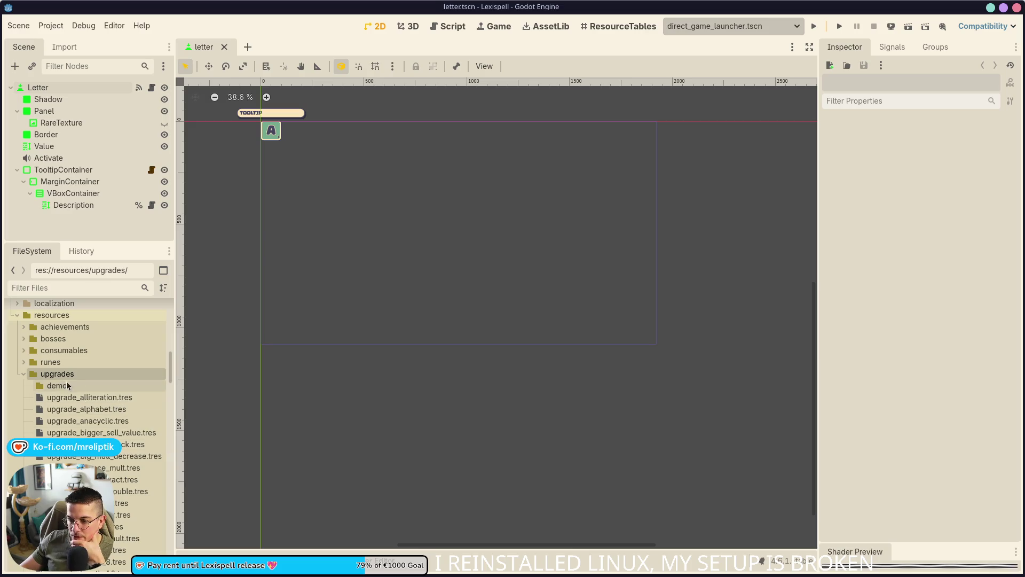
pyautogui.click(88, 397)
pyautogui.scroll(-10, 120, 405)
pyautogui.scroll(5, 131, 422)
pyautogui.scroll(-5, 134, 427)
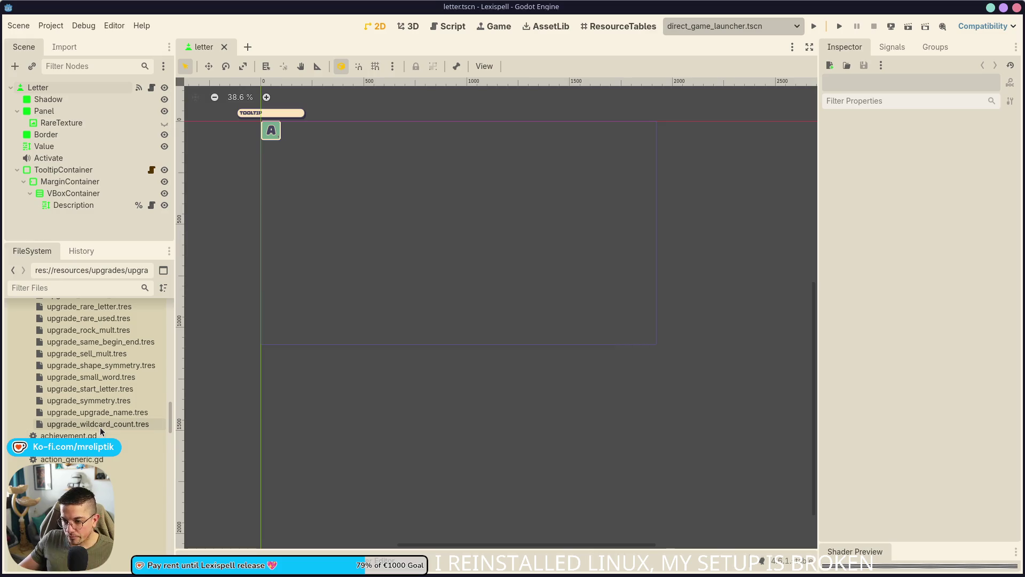
pyautogui.scroll(15, 102, 428)
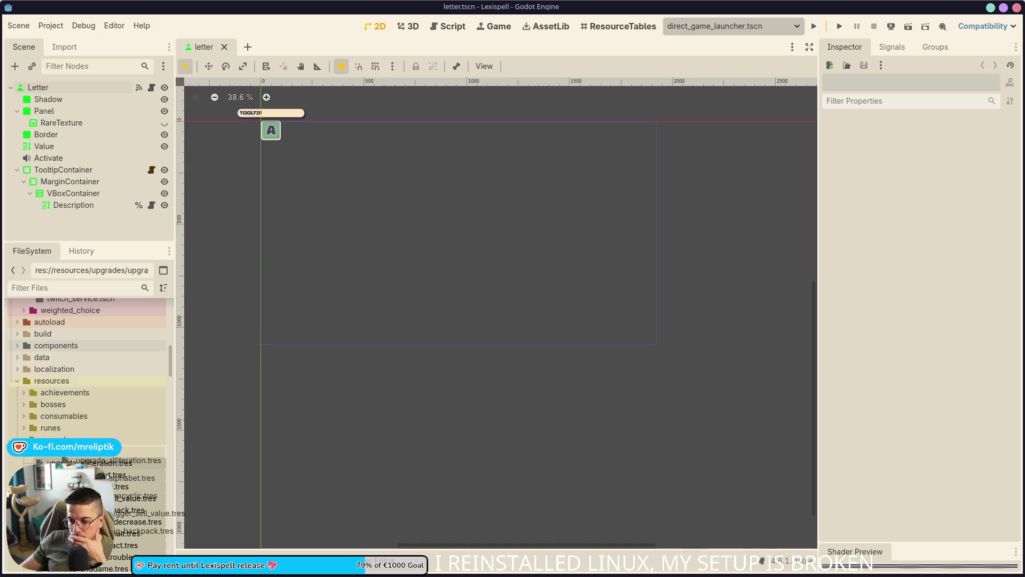
pyautogui.moveTo(107, 462); pyautogui.dragTo(80, 451)
pyautogui.click(305, 301)
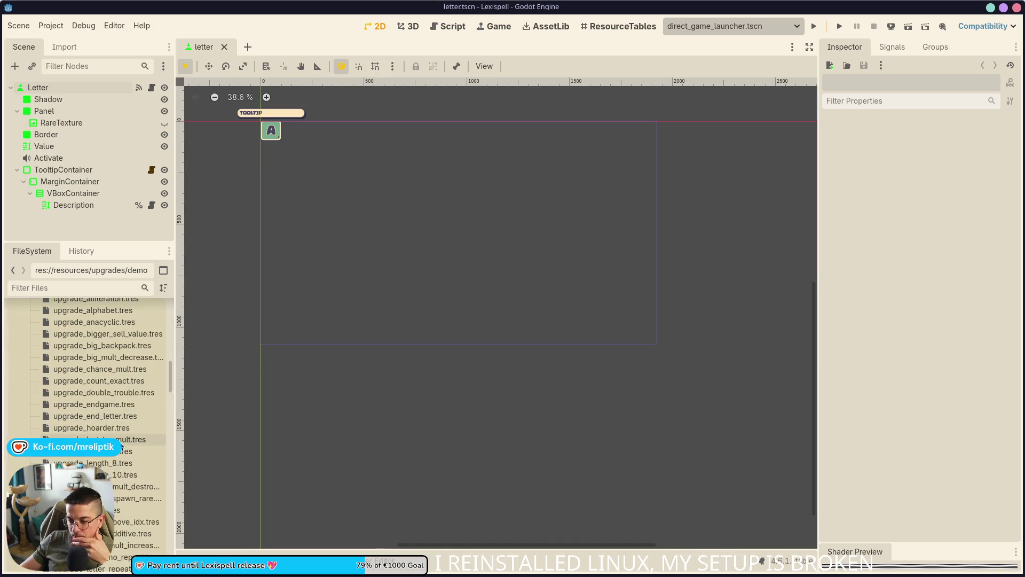
# Step: Check the demo folder's contents, then bring up the ResourceTables view of the runes resources
pyautogui.scroll(15, 122, 449)
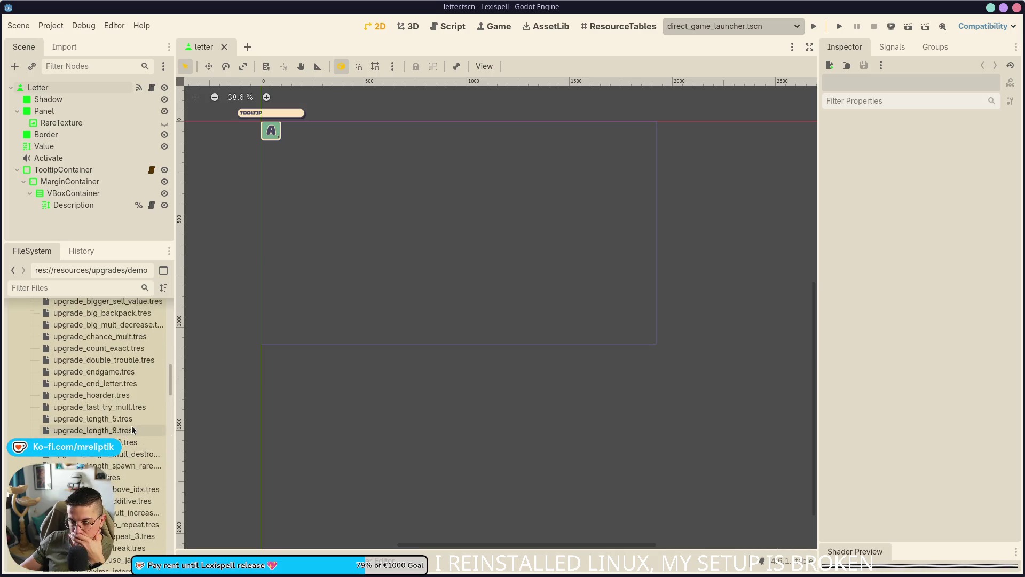
pyautogui.click(30, 422)
pyautogui.click(30, 419)
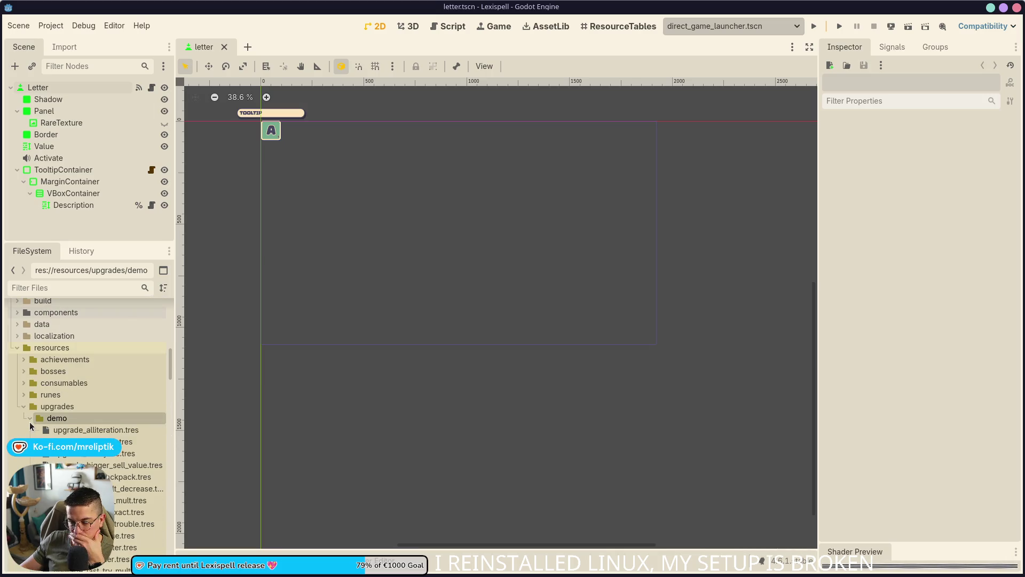
pyautogui.click(29, 420)
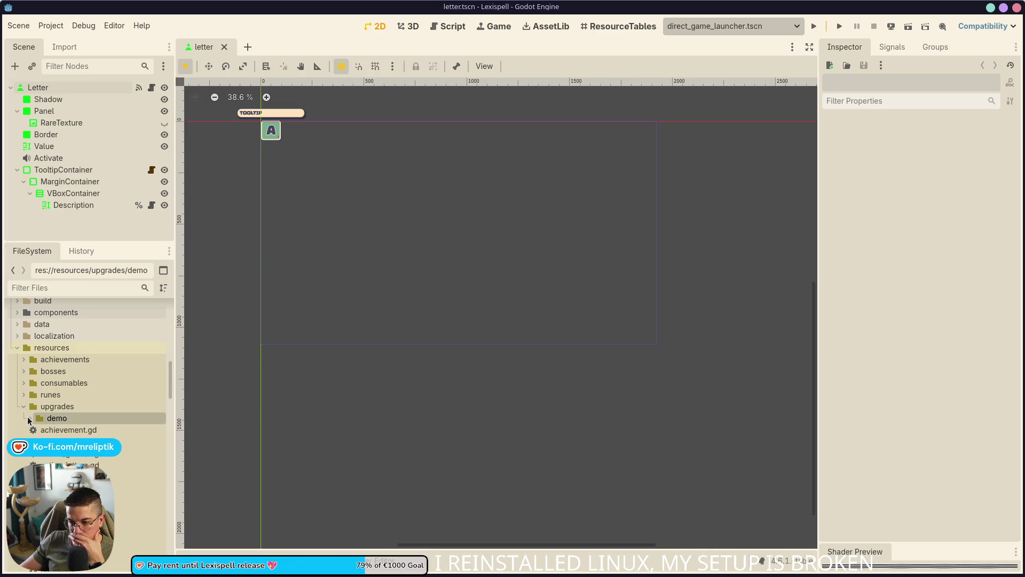
pyautogui.click(30, 420)
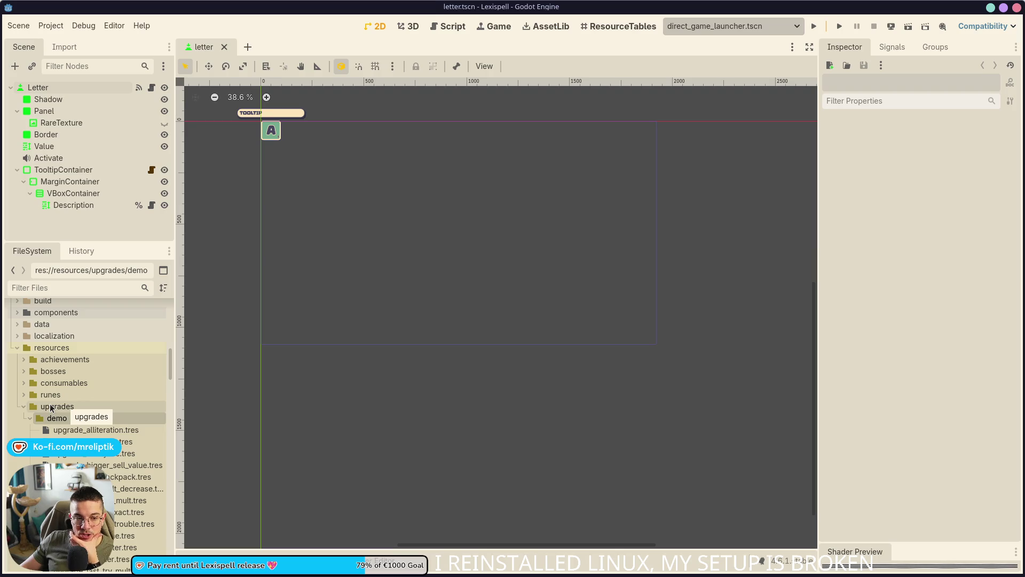
pyautogui.click(620, 26)
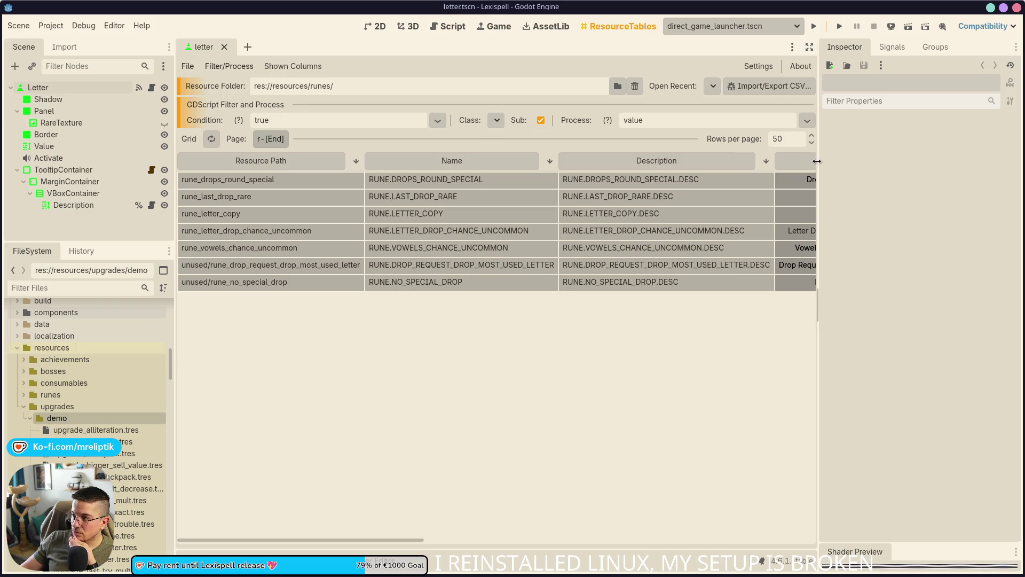
# Step: Widen the runes table to reveal the Target column and inspect the Drops Round Special rune
pyautogui.moveTo(818, 160); pyautogui.dragTo(902, 160)
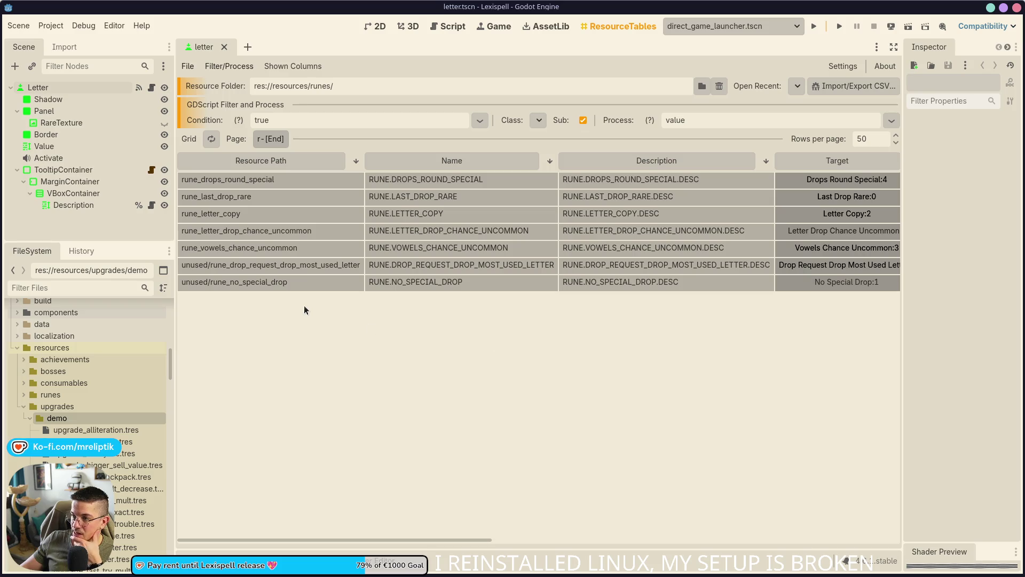
pyautogui.hscroll(5, 304, 306)
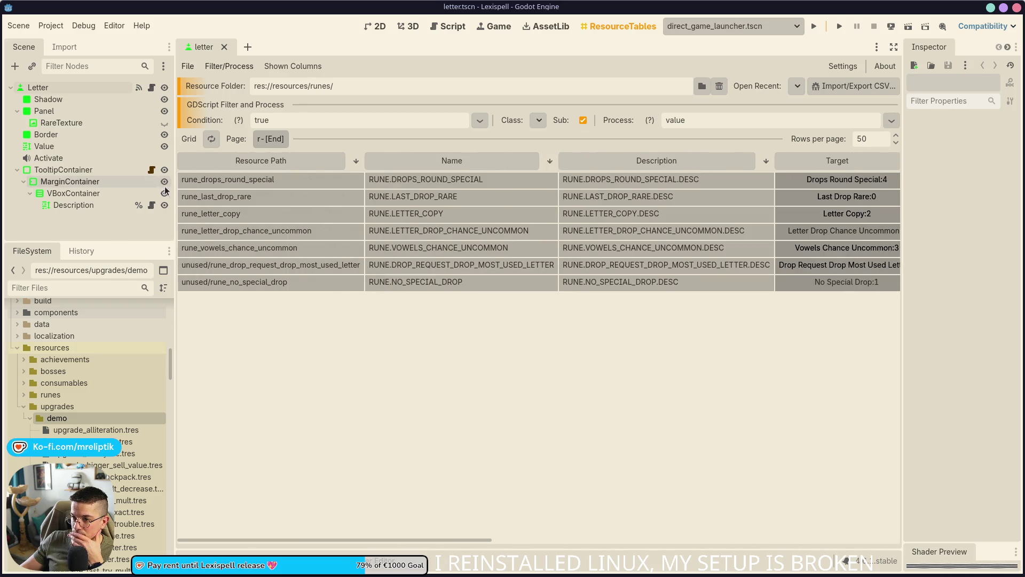
pyautogui.click(702, 86)
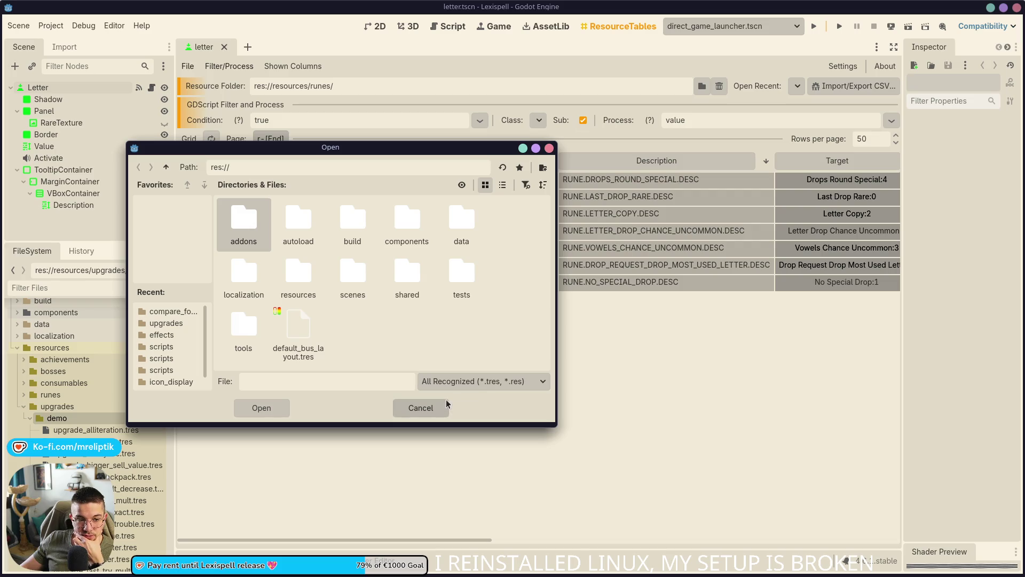
pyautogui.click(434, 408)
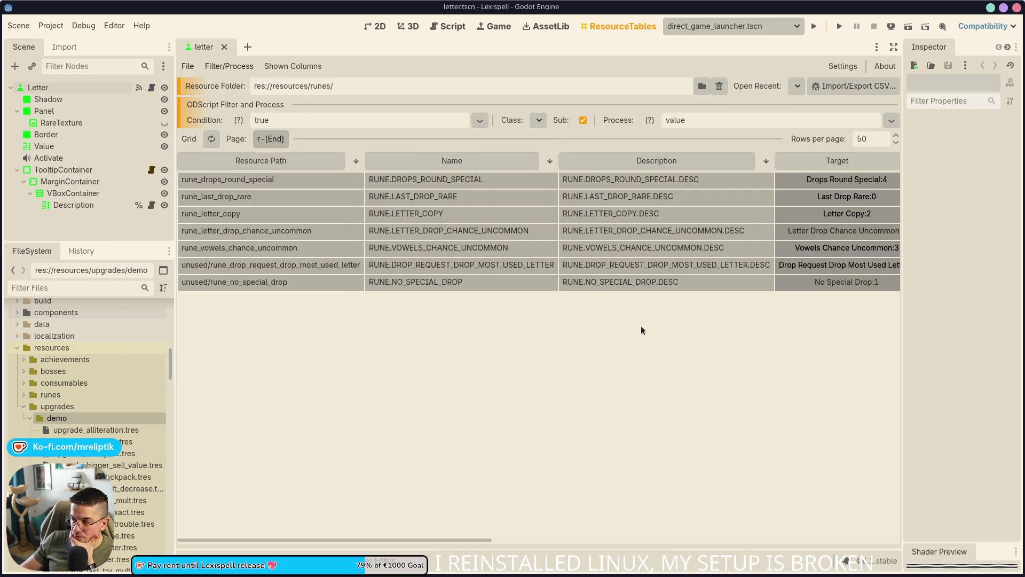
pyautogui.hscroll(5, 531, 265)
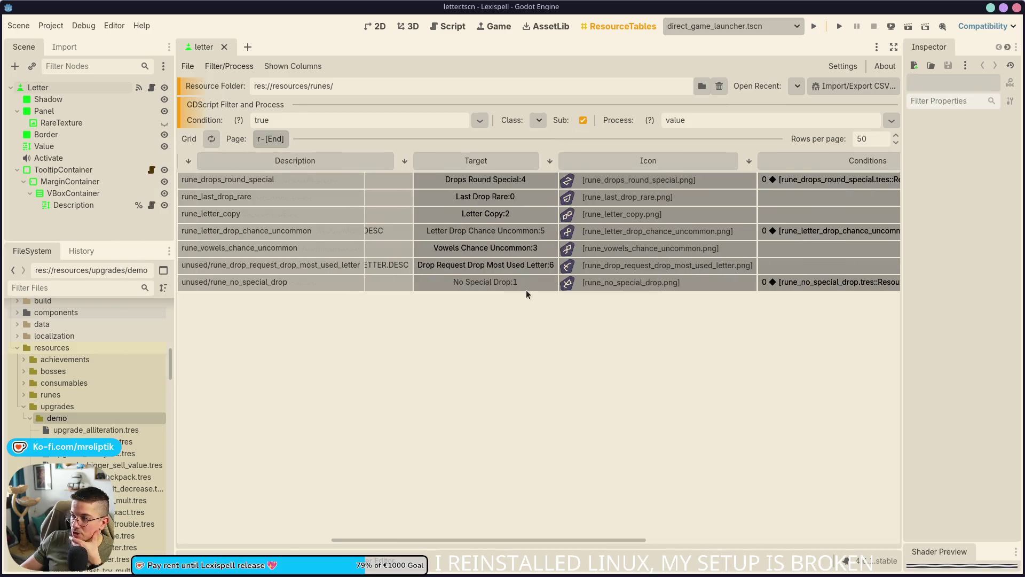
pyautogui.click(494, 180)
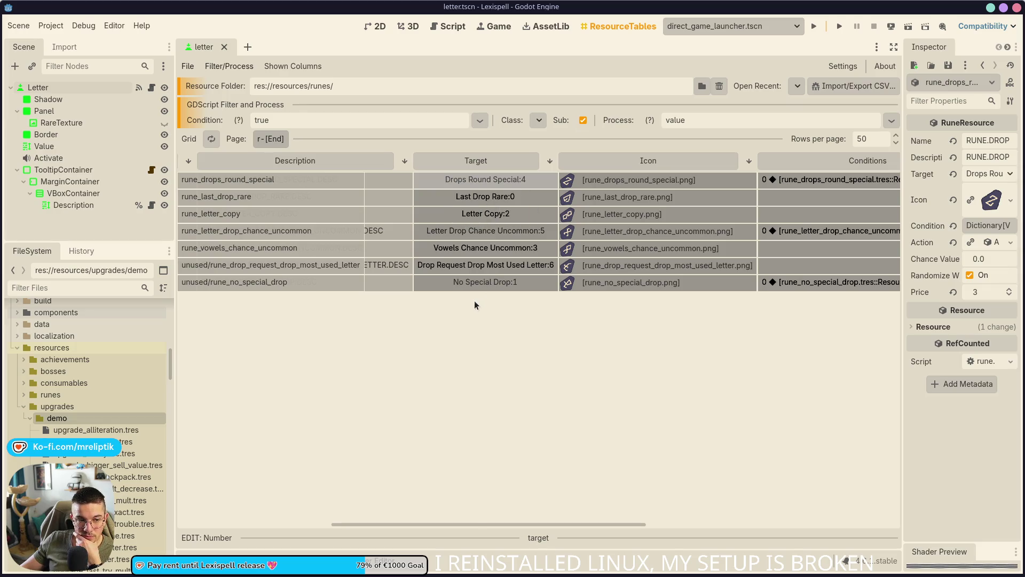
pyautogui.hscroll(-5, 457, 254)
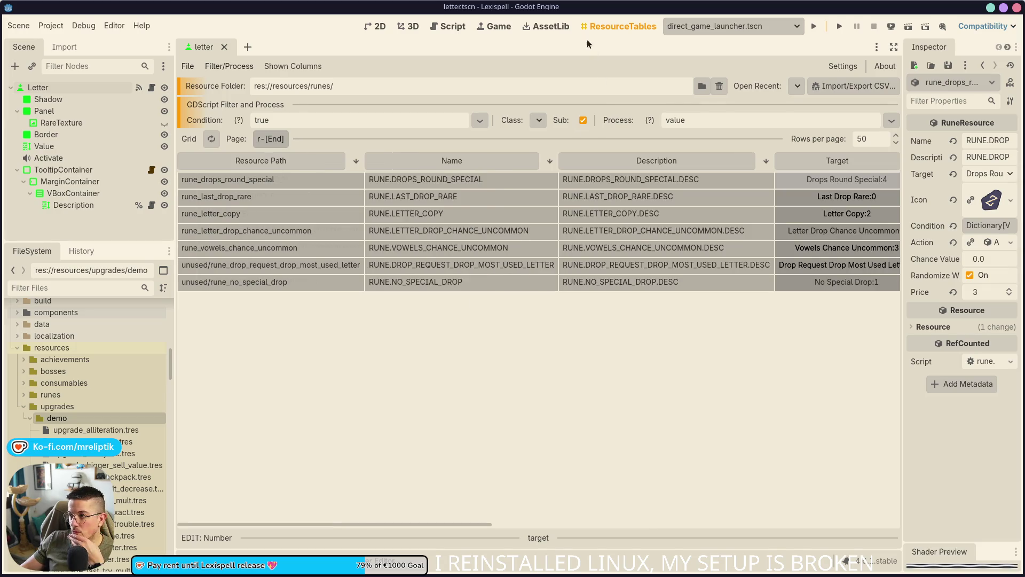
pyautogui.click(543, 29)
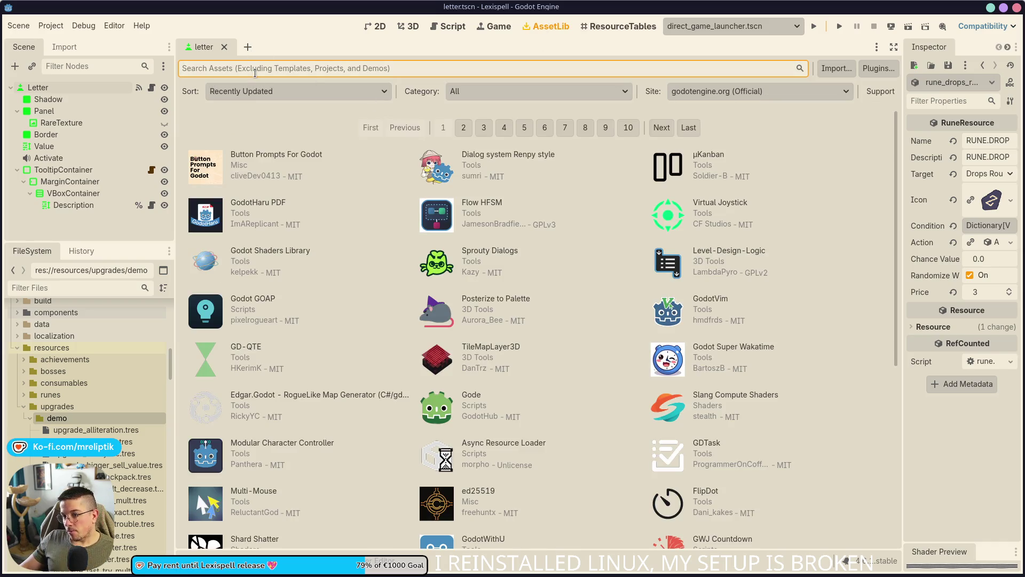
# Step: Search the asset library for 'resource' and open YARD's GitHub repository in a maximized browser
pyautogui.write('resource')
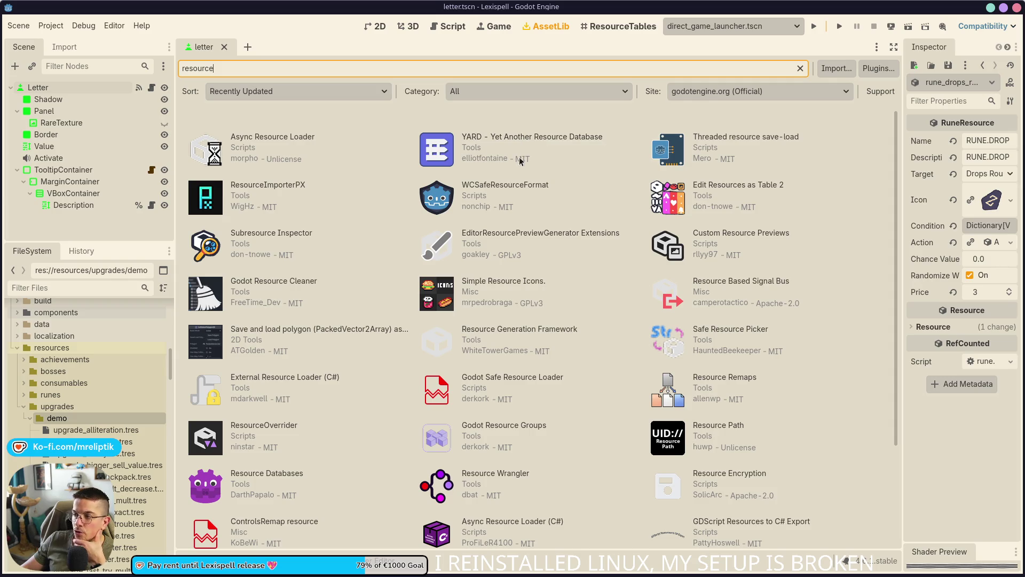
pyautogui.click(516, 134)
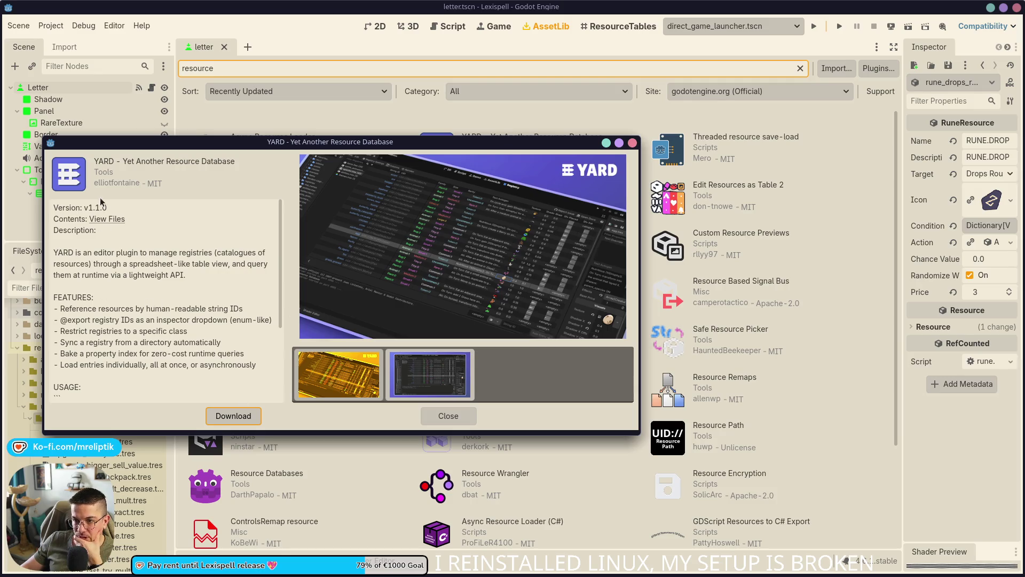
pyautogui.click(634, 143)
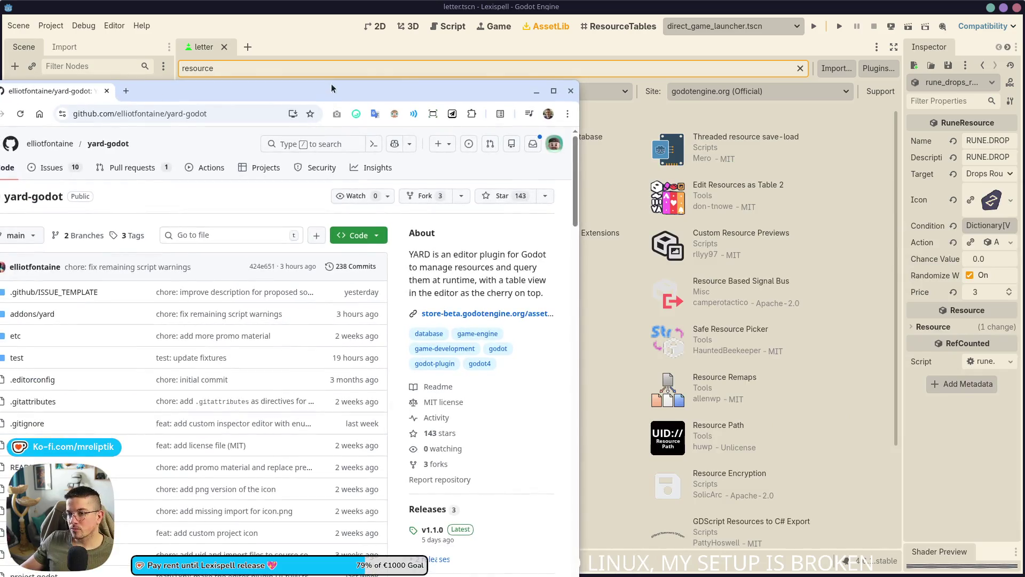
pyautogui.doubleClick(331, 88)
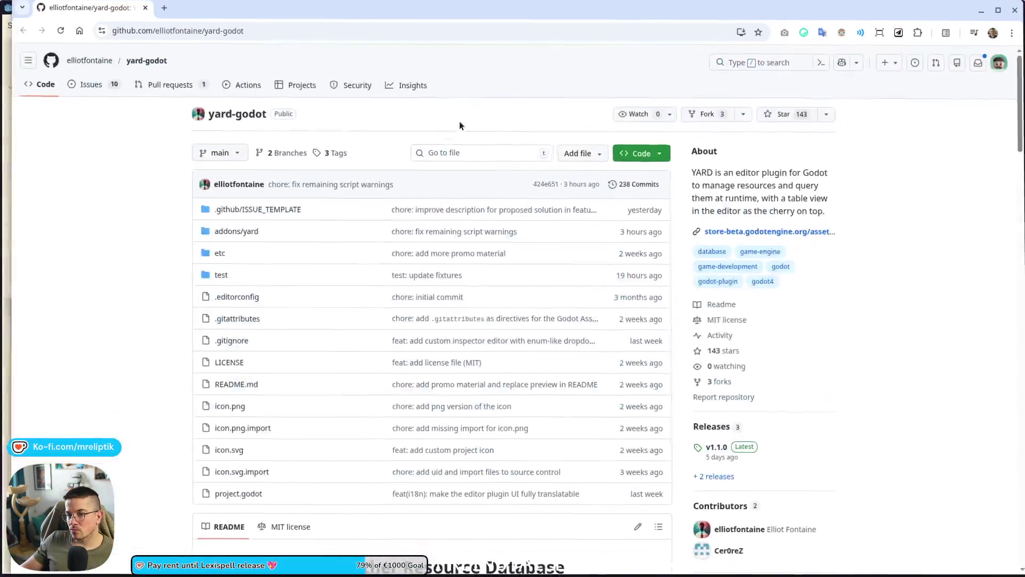
# Step: Read through the yard-godot README, then return to the Godot editor
pyautogui.scroll(-6, 33, 300)
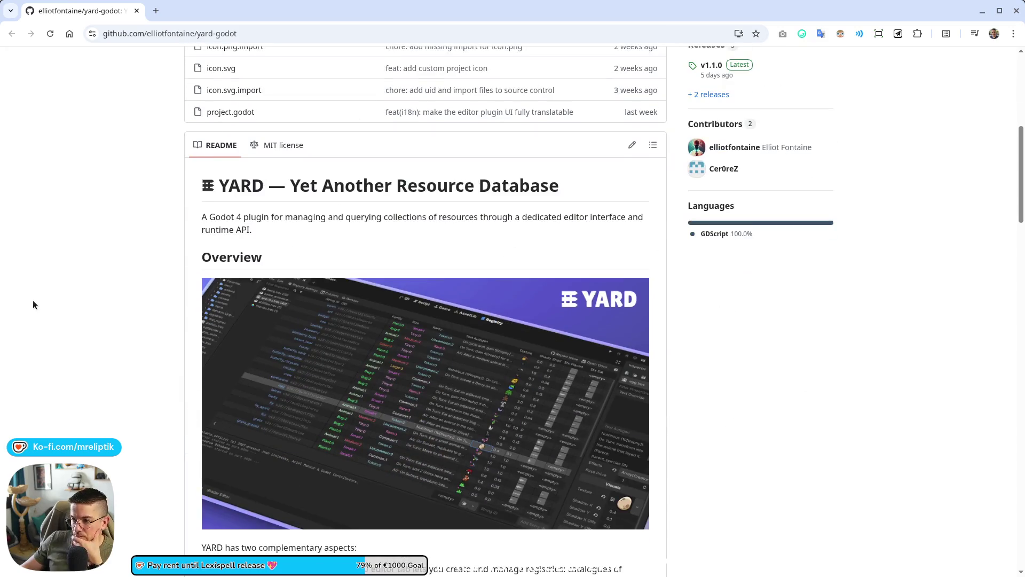
pyautogui.scroll(-4, 87, 361)
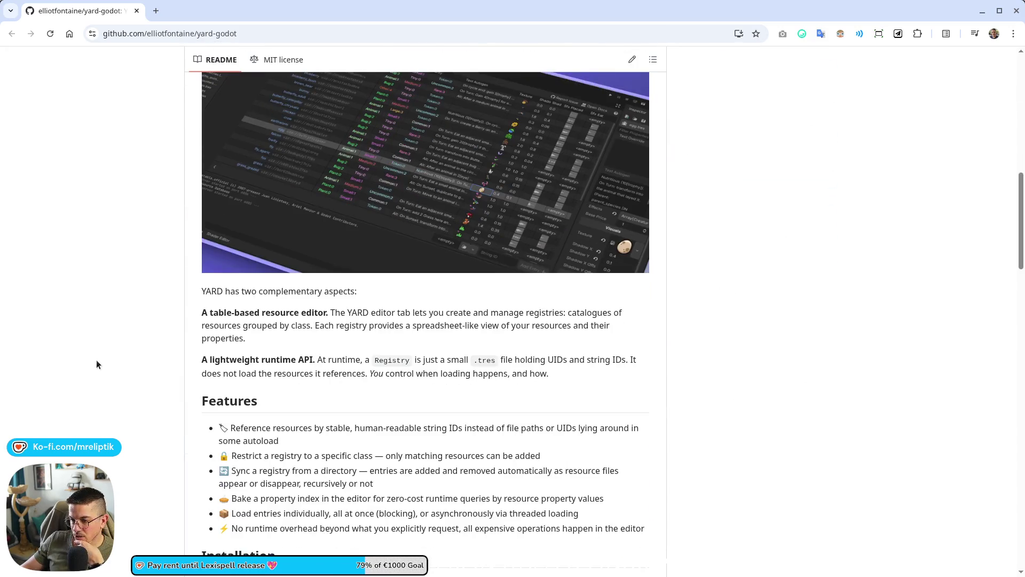
pyautogui.scroll(2, 97, 361)
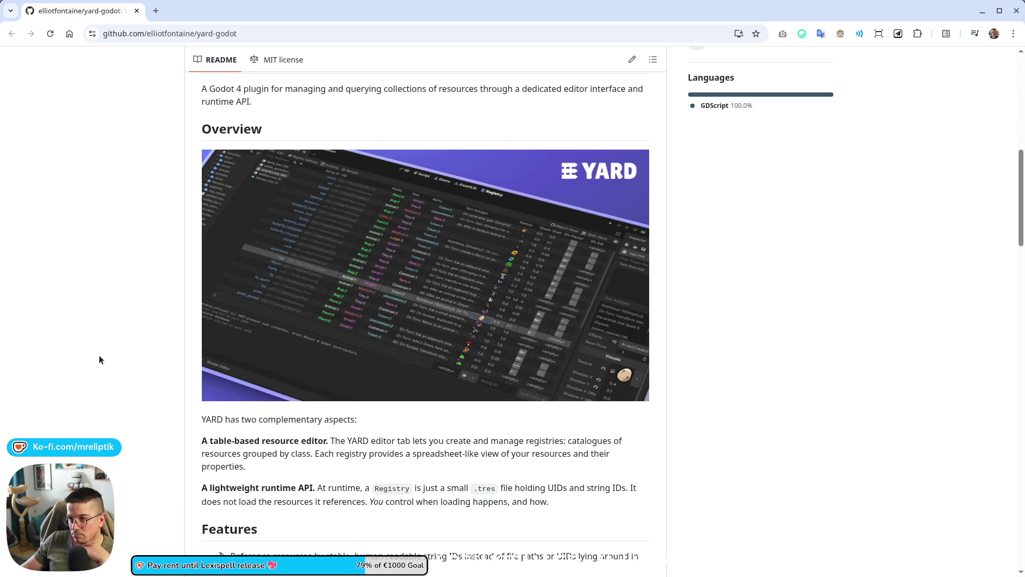
pyautogui.scroll(-3, 99, 359)
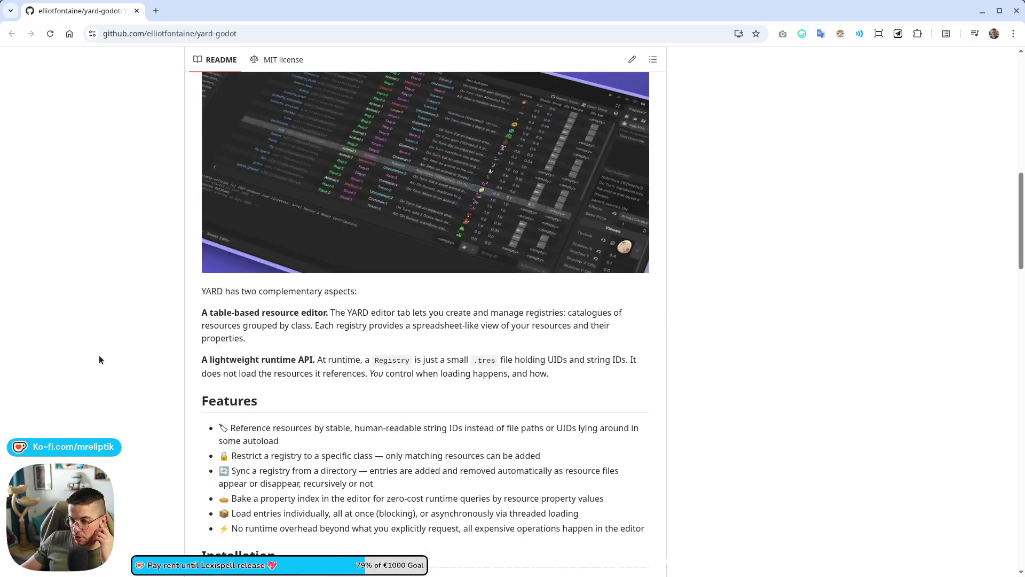
pyautogui.scroll(8, 122, 344)
pyautogui.scroll(3, 122, 344)
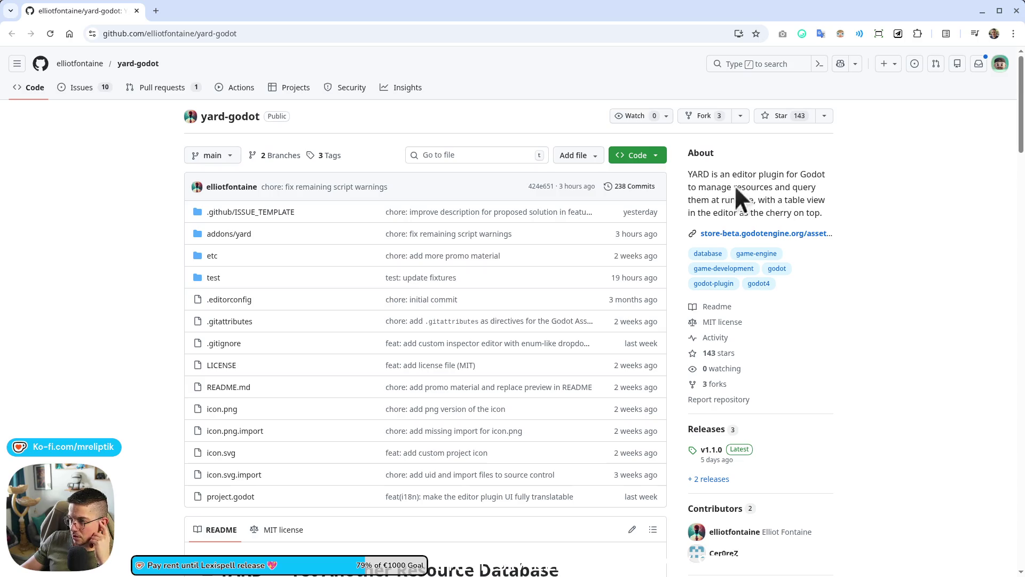
pyautogui.scroll(-5, 92, 275)
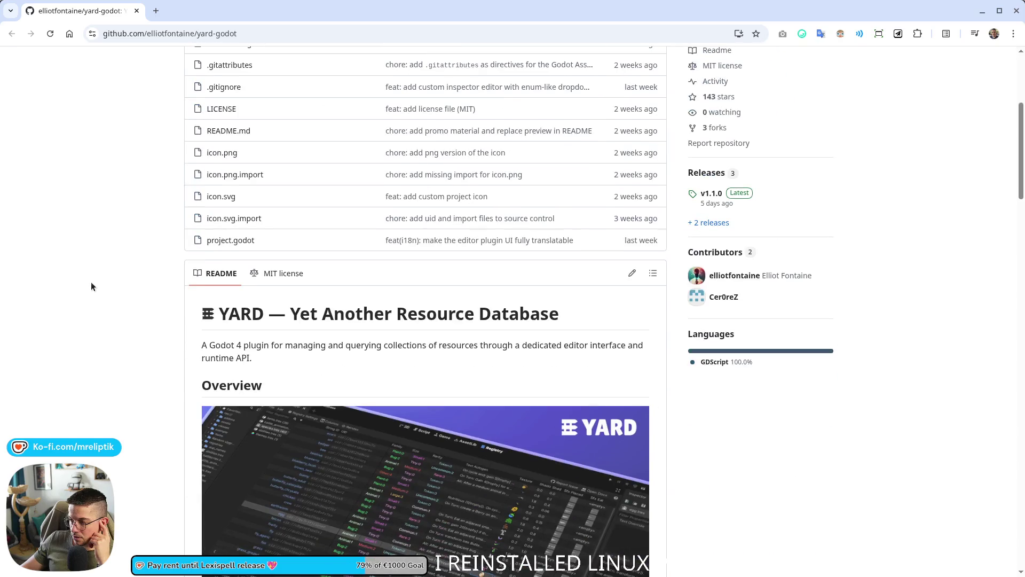
pyautogui.scroll(-10, 91, 287)
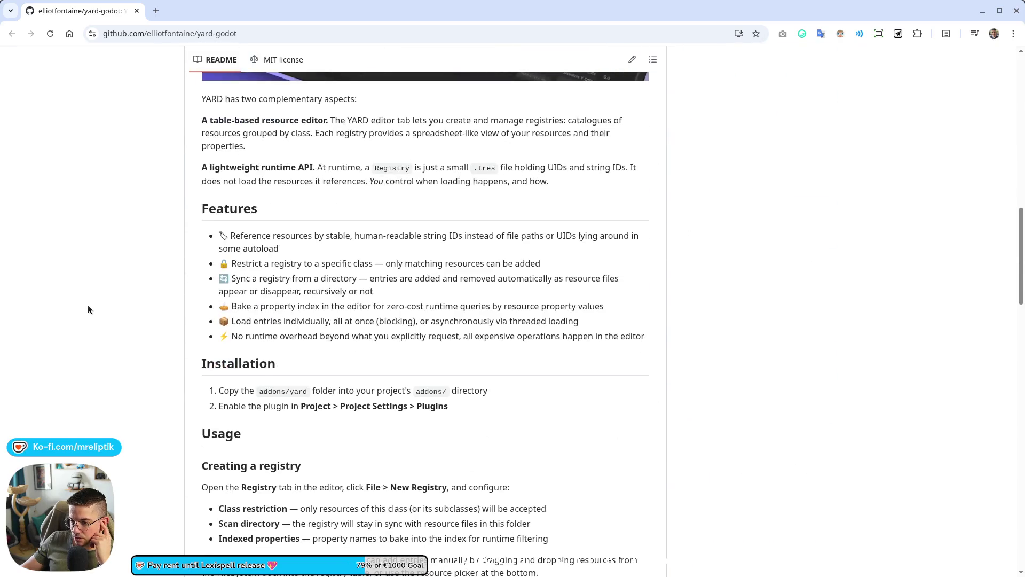
pyautogui.scroll(-10, 88, 309)
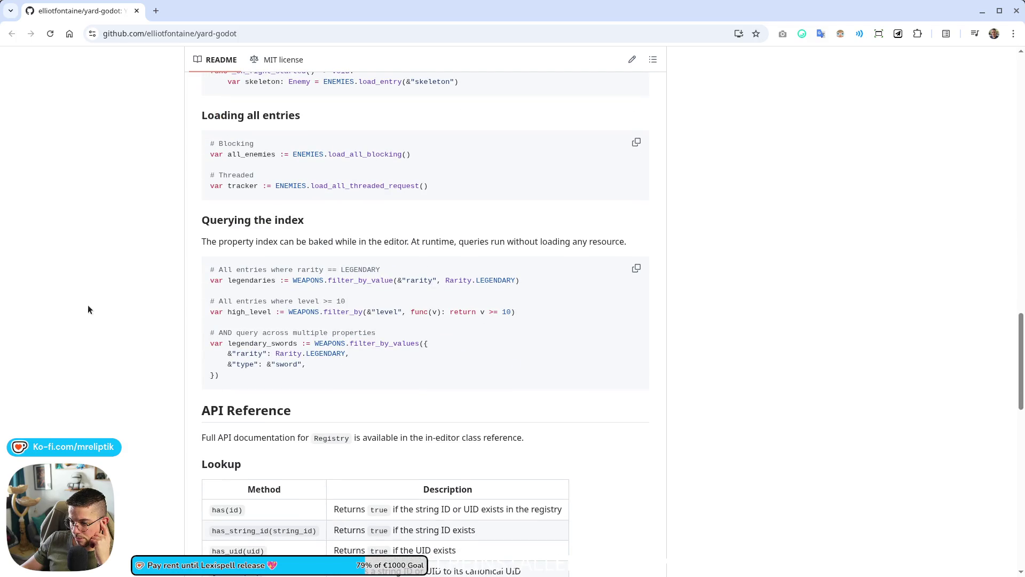
pyautogui.scroll(10, 88, 311)
pyautogui.scroll(6, 90, 310)
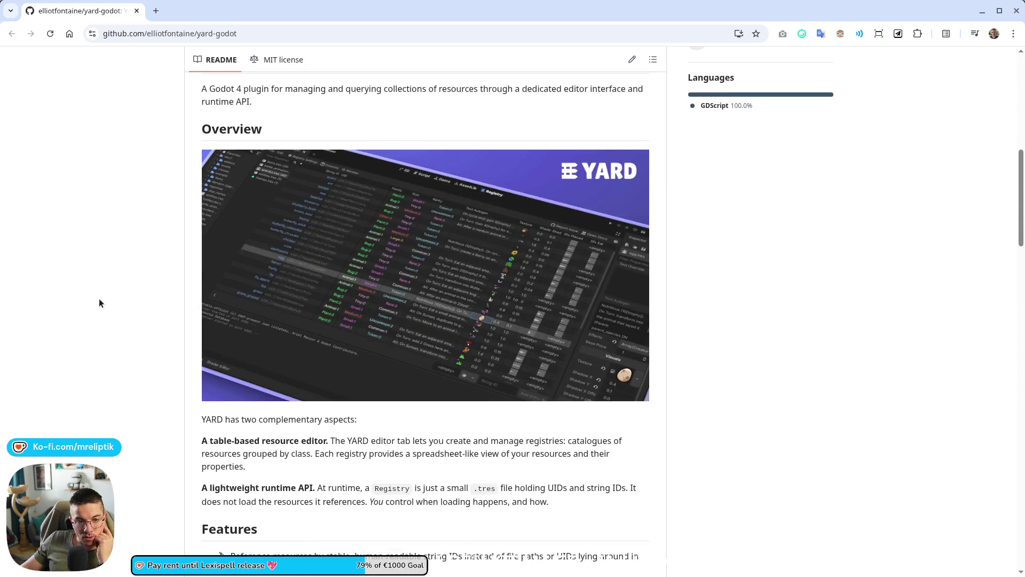
pyautogui.scroll(8, 99, 303)
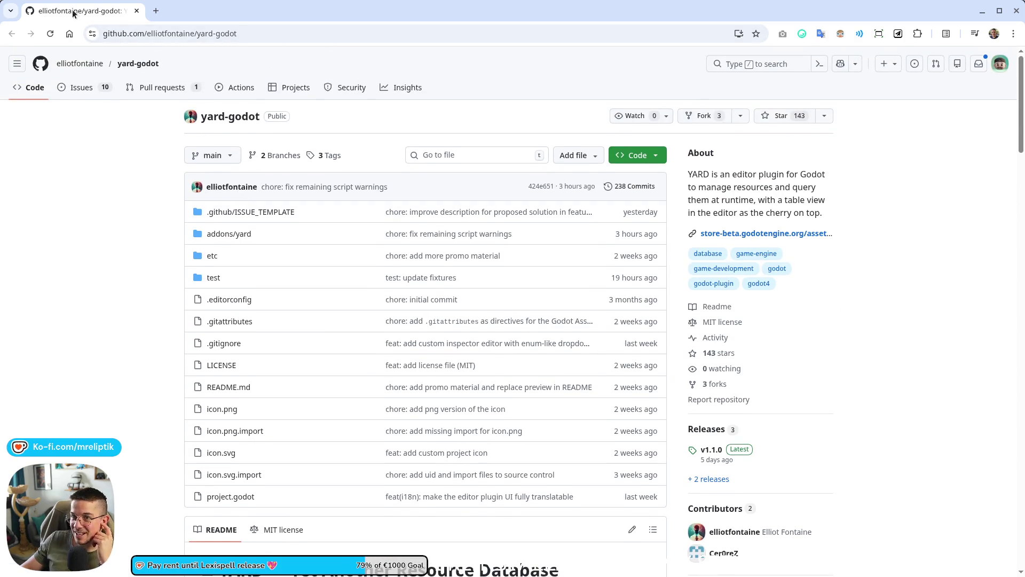
pyautogui.hotkey('alt', 'Tab')
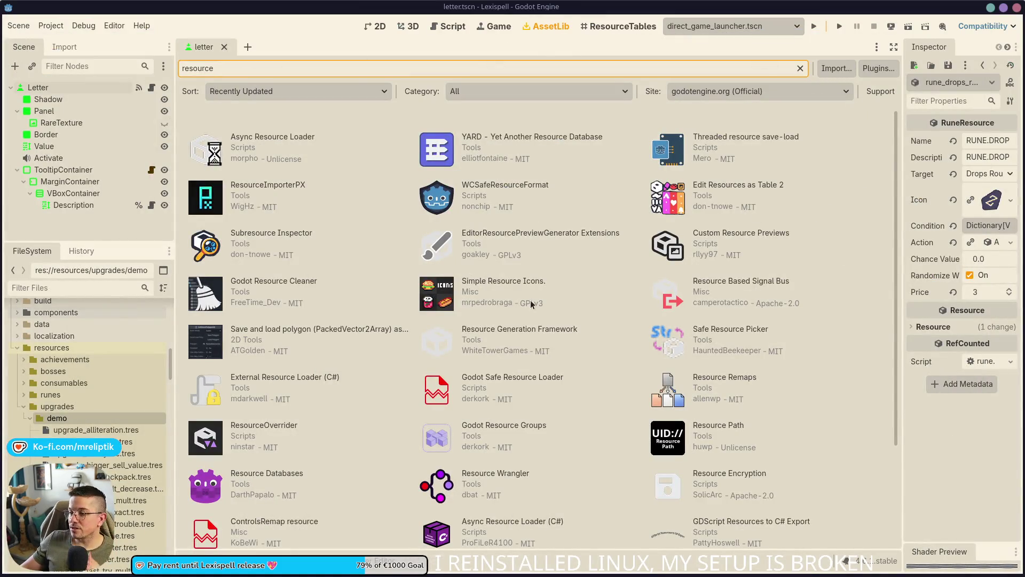
# Step: Create a folder named 'full' inside res://resources/upgrades/ next to demo
pyautogui.click(381, 27)
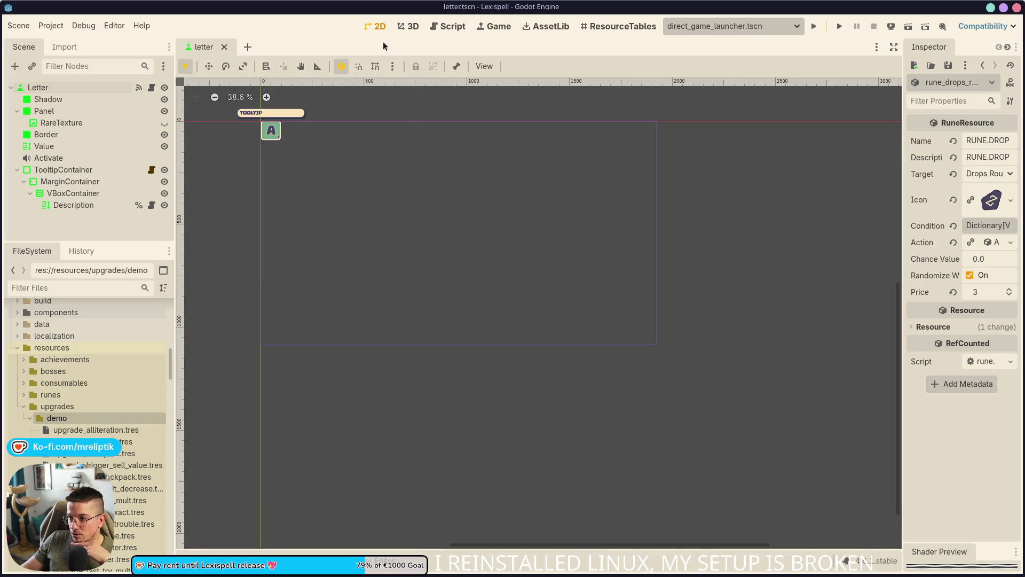
pyautogui.click(30, 418)
pyautogui.rightClick(51, 406)
pyautogui.moveTo(120, 388)
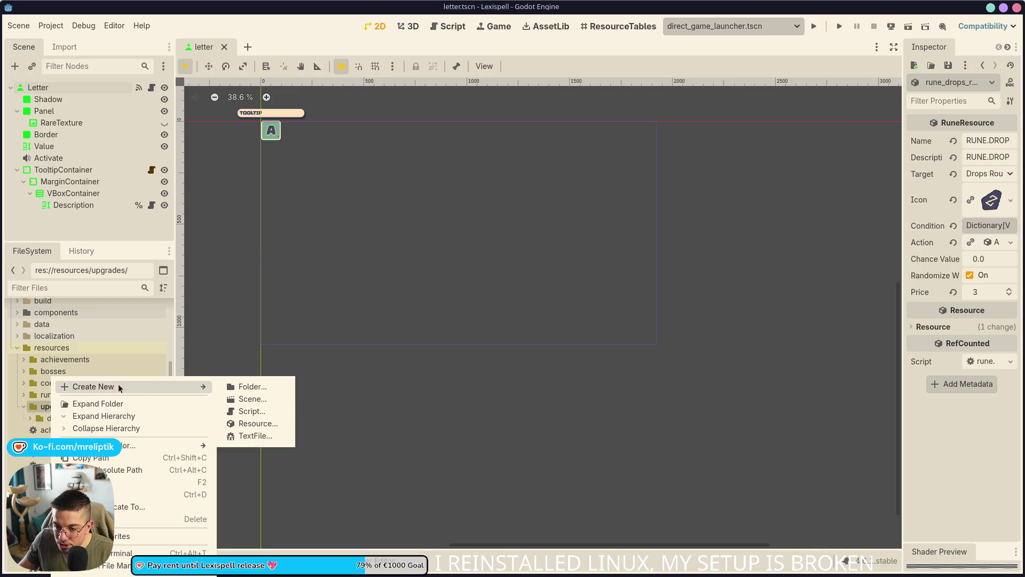
pyautogui.click(275, 386)
pyautogui.write('full')
pyautogui.press('Return')
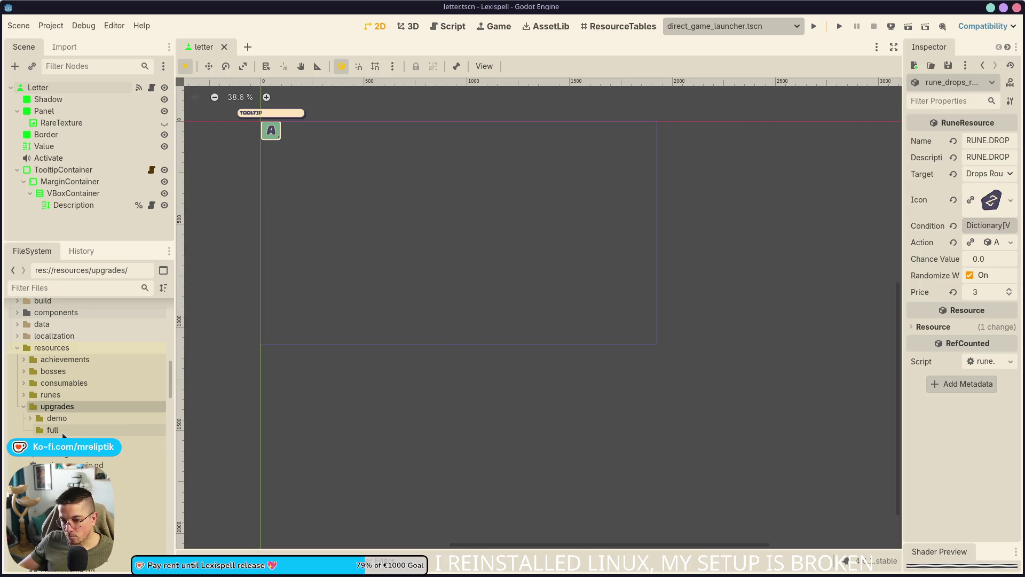
pyautogui.click(29, 417)
pyautogui.hotkey('ctrl', 'shift', 'o')
# Step: Open upgrade_manager.tscn from an 'upgrade' scene search, along with its upgrade_manager.gd script
pyautogui.write('upgrade')
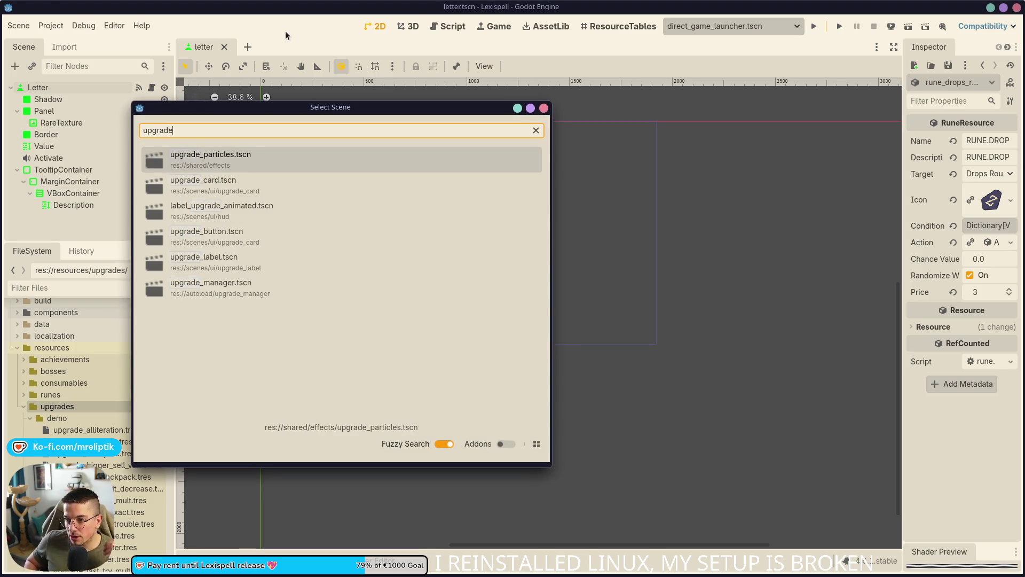
pyautogui.press('Down')
pyautogui.press('Down')
pyautogui.press('Down')
pyautogui.press('Return')
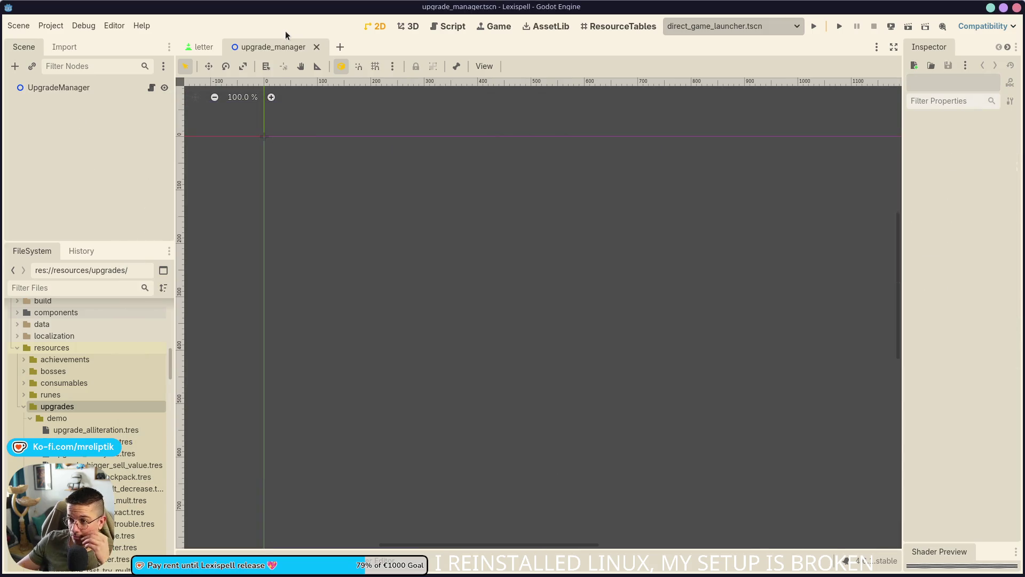
pyautogui.click(151, 87)
pyautogui.scroll(20, 438, 307)
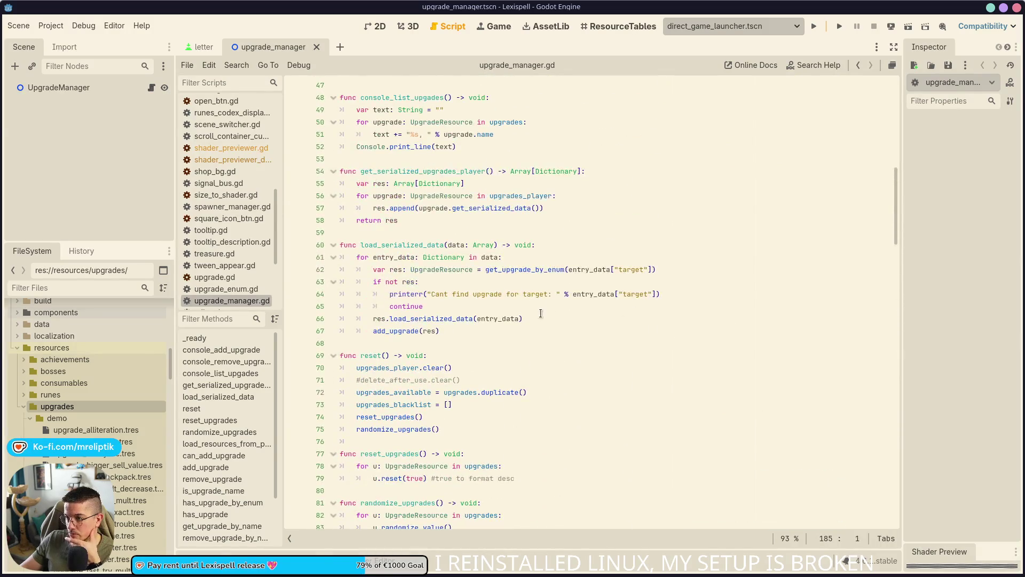
pyautogui.click(195, 338)
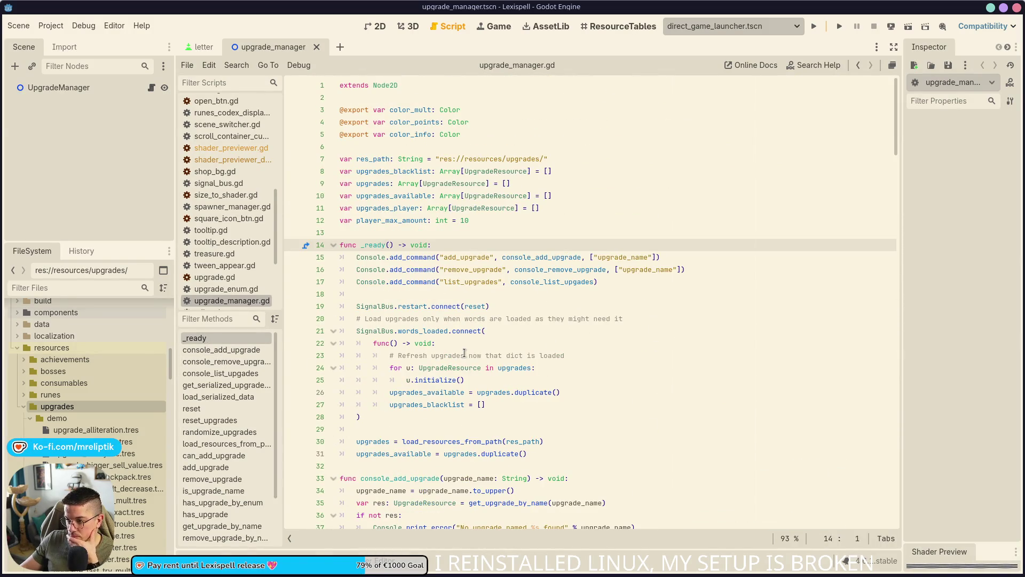
pyautogui.click(432, 330)
pyautogui.doubleClick(427, 392)
pyautogui.scroll(-2, 433, 404)
pyautogui.doubleClick(421, 257)
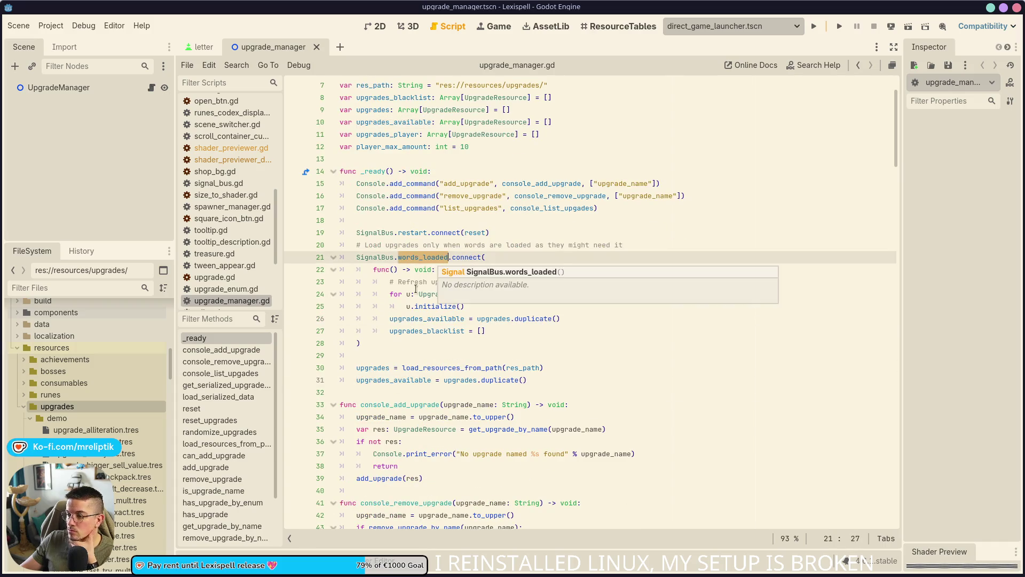
pyautogui.click(399, 377)
pyautogui.doubleClick(427, 367)
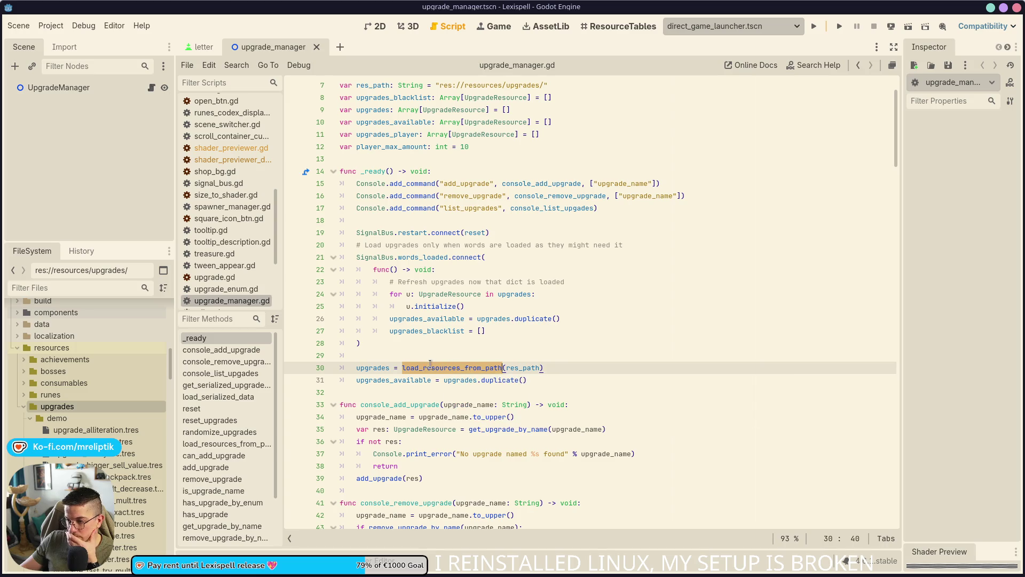
pyautogui.click(440, 382)
pyautogui.doubleClick(454, 367)
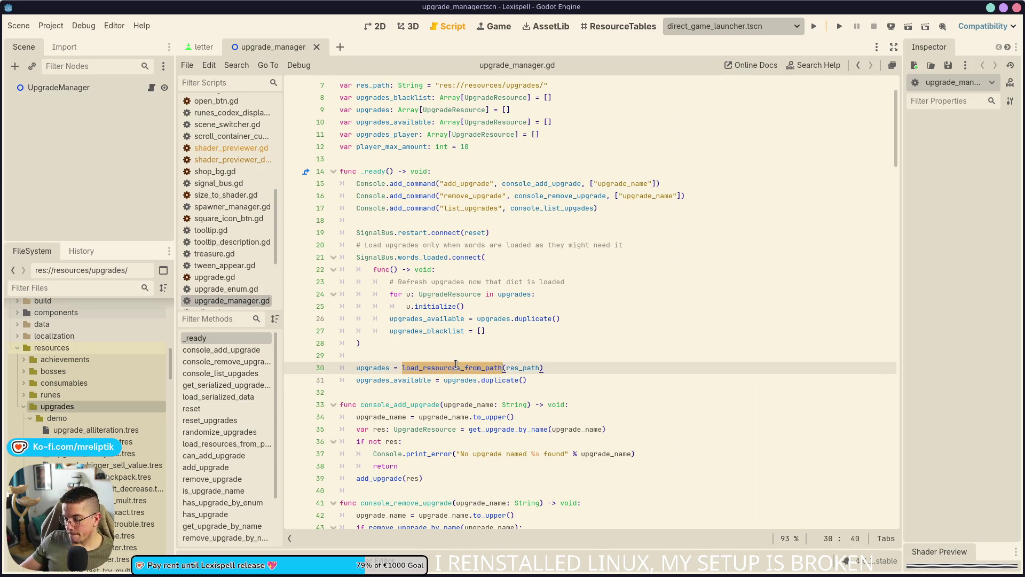
pyautogui.click(461, 368)
pyautogui.doubleClick(460, 368)
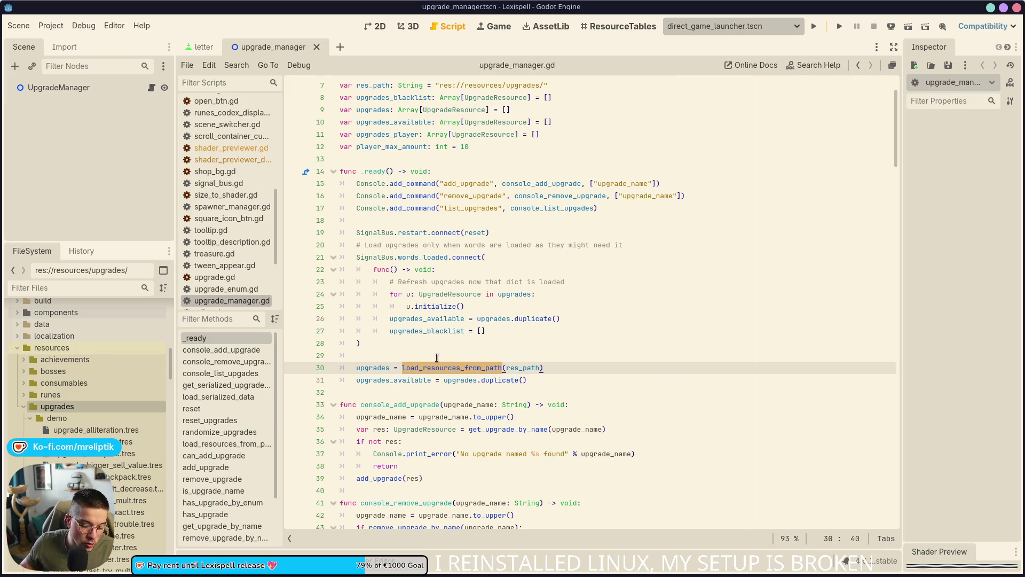
pyautogui.click(31, 418)
pyautogui.click(30, 418)
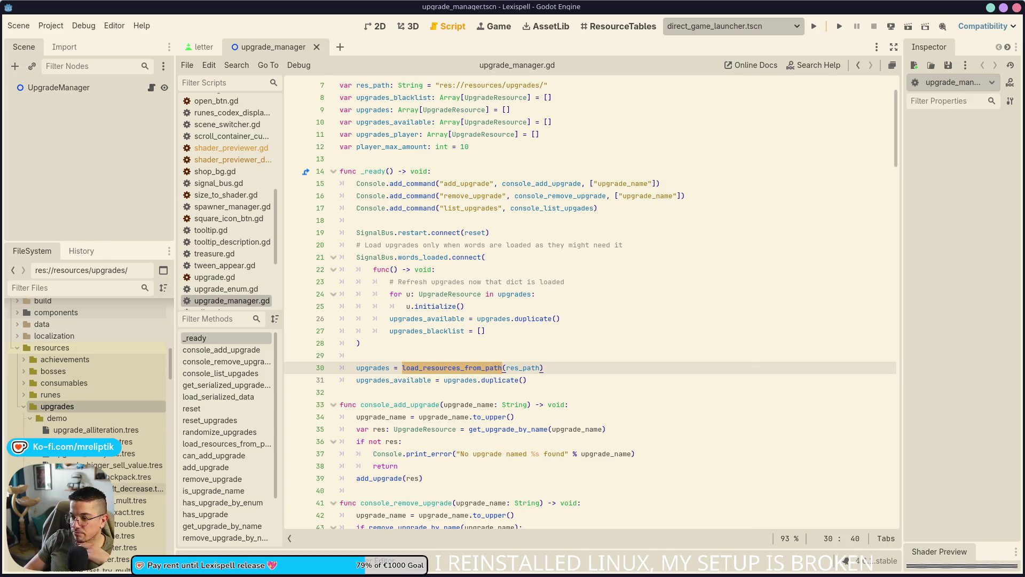
pyautogui.moveTo(453, 380)
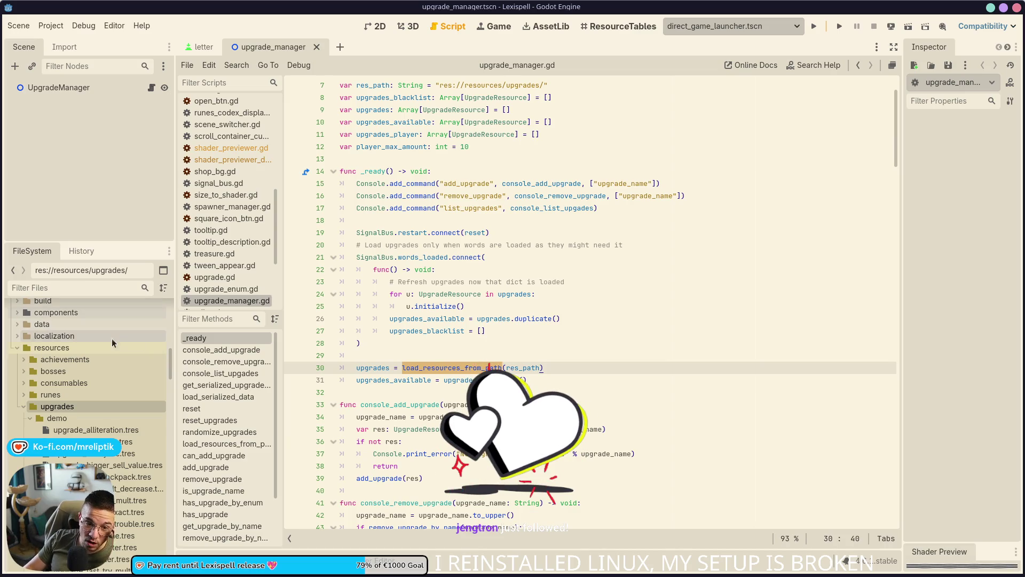
pyautogui.click(290, 431)
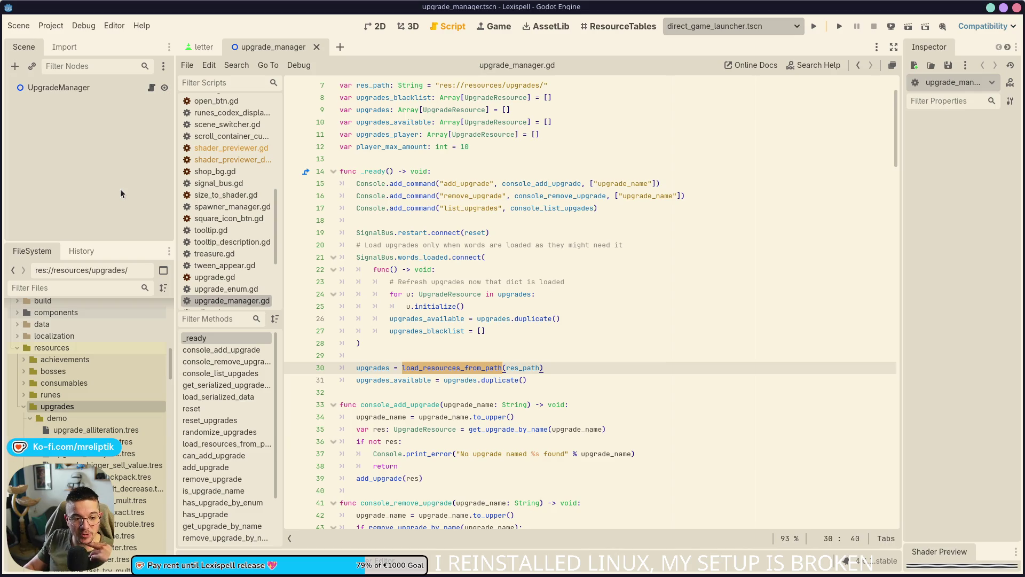
pyautogui.click(462, 379)
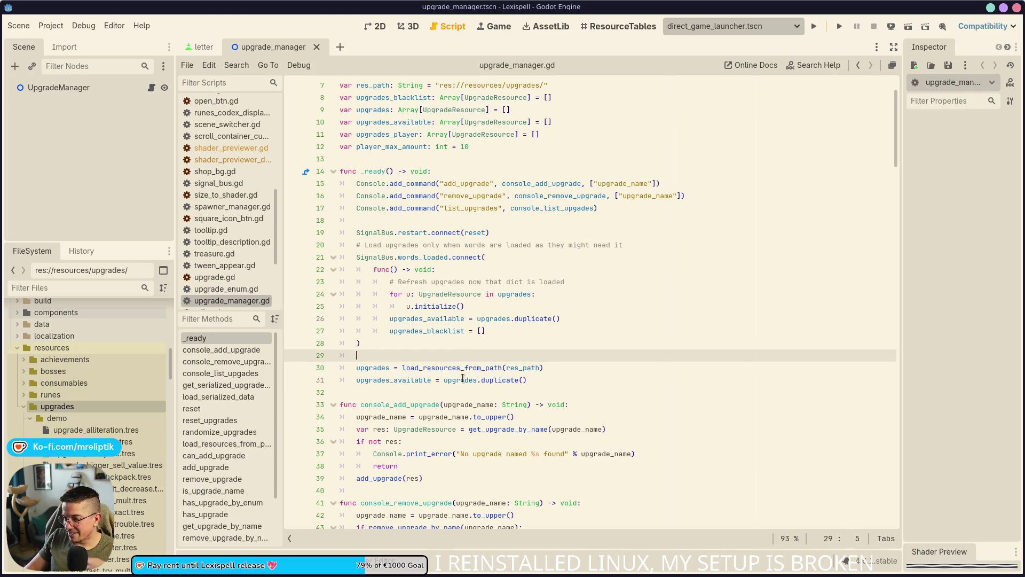
pyautogui.doubleClick(469, 369)
pyautogui.doubleClick(465, 368)
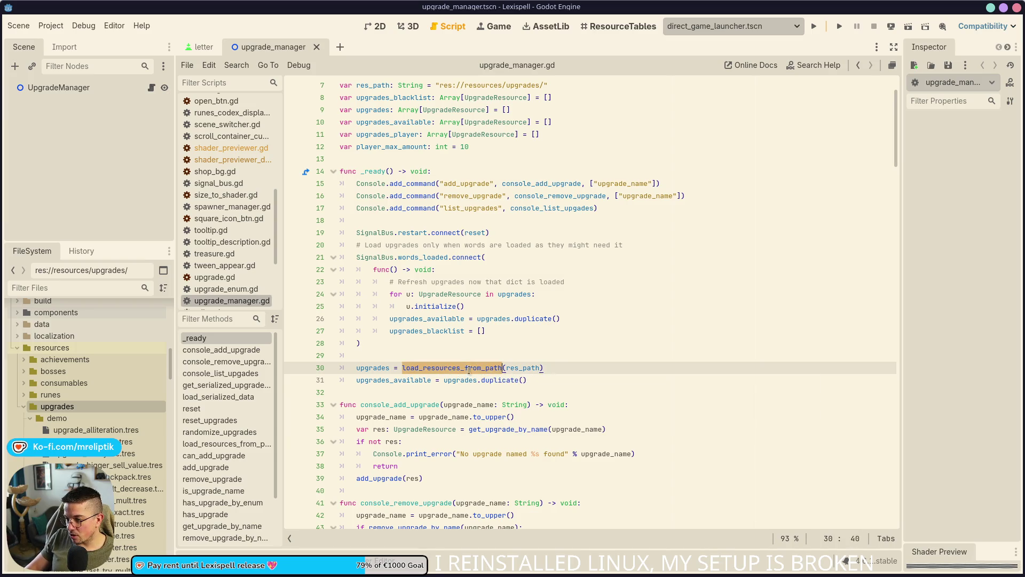
pyautogui.click(441, 358)
# Step: Add an 'if Globals.is_demo:' condition above the upgrades loading line
pyautogui.press('Return')
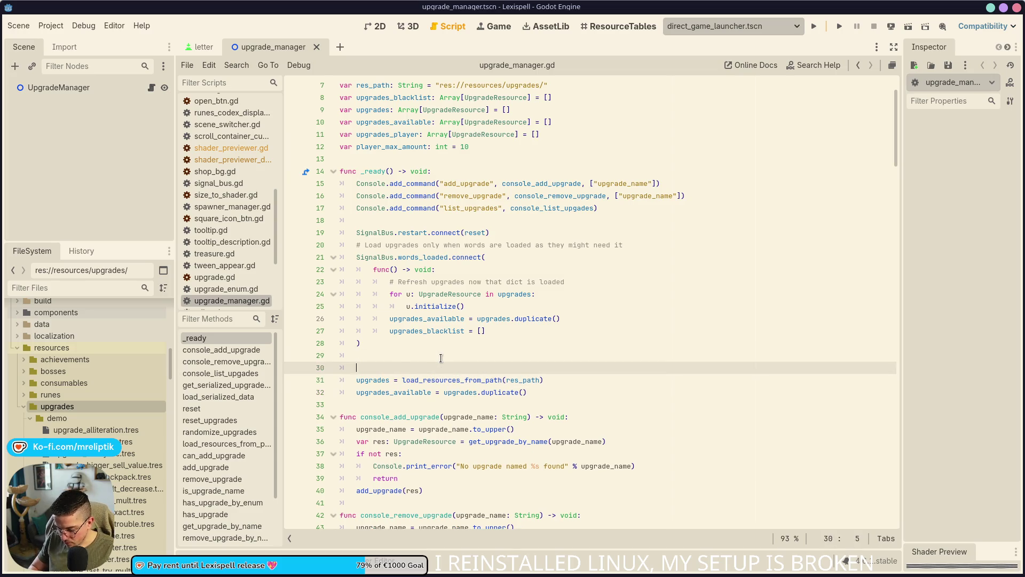
pyautogui.write('if ')
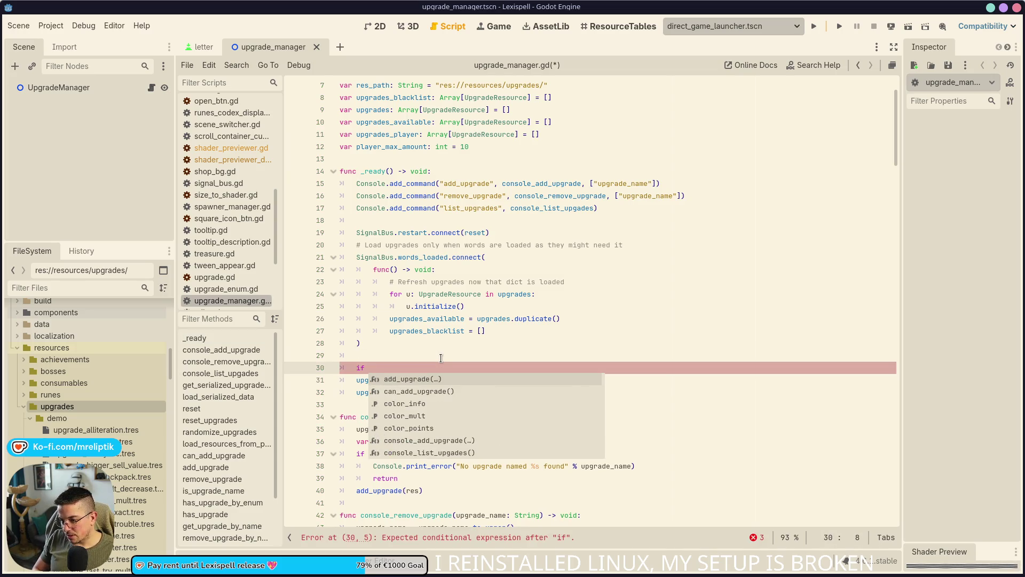
pyautogui.write('Globals')
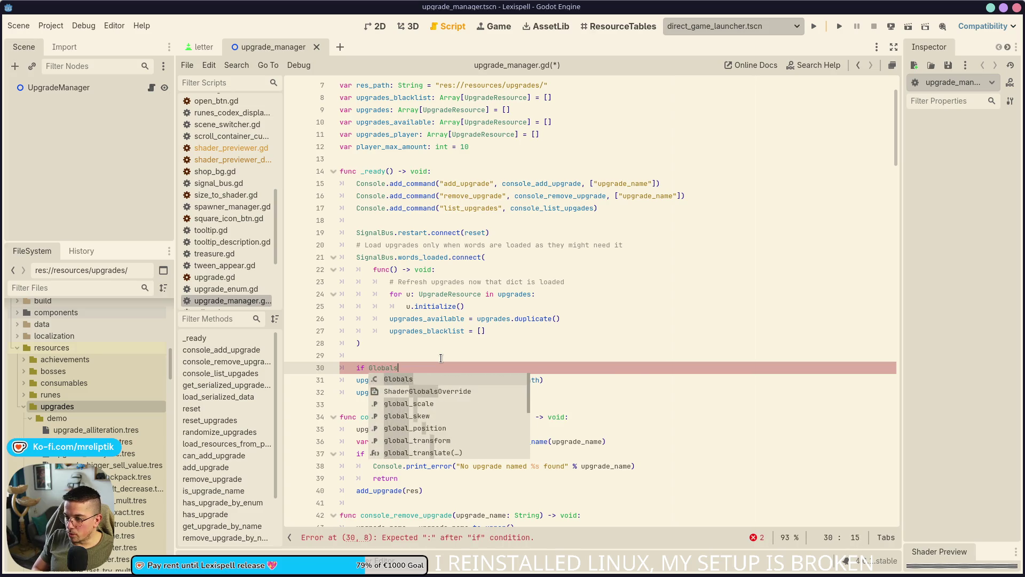
pyautogui.write('.is_demo or Globals')
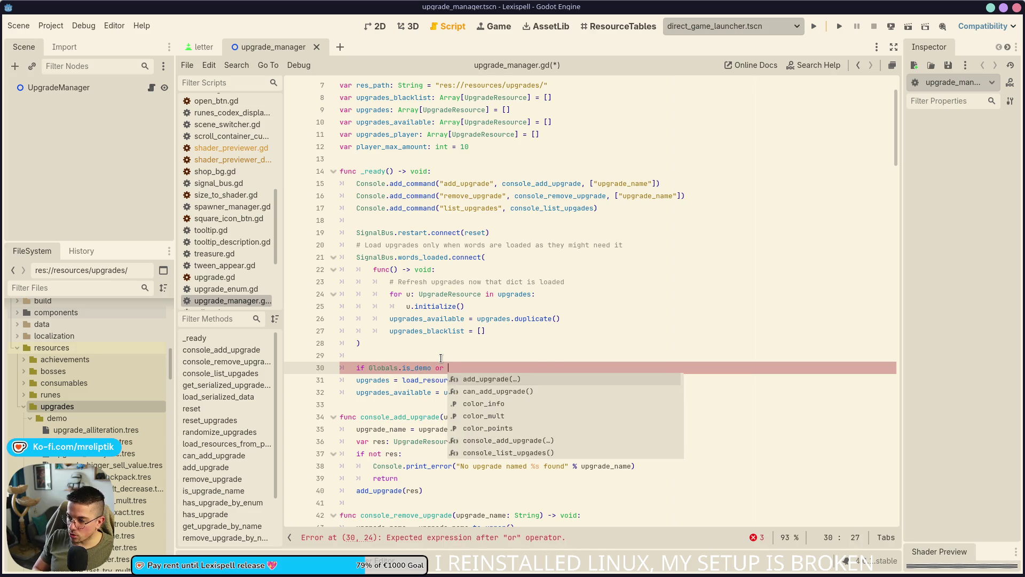
pyautogui.press('BackSpace')
pyautogui.press('BackSpace')
pyautogui.press('BackSpace')
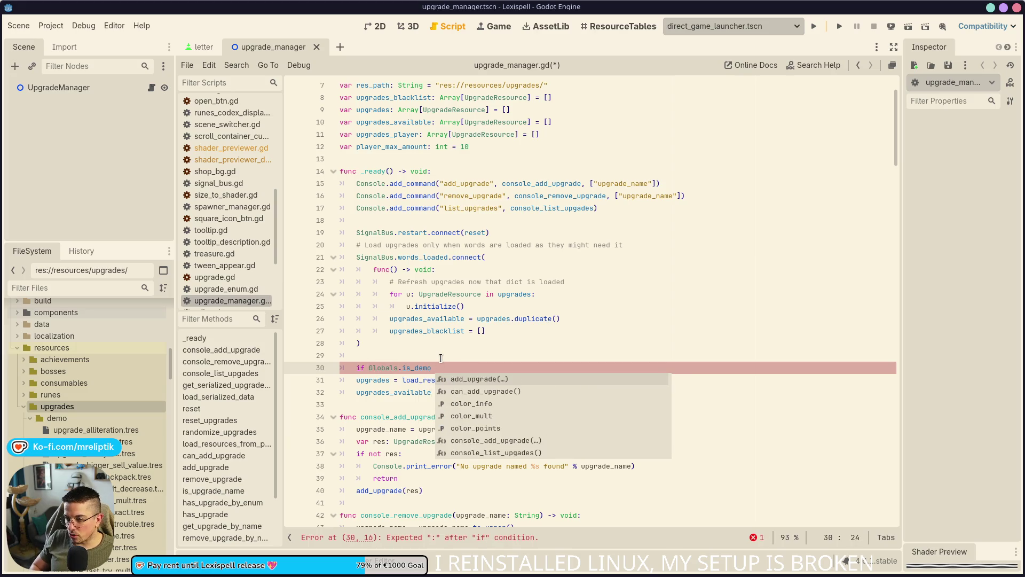
pyautogui.write(':')
# Step: Indent the load line under the condition, duplicate it into an else branch, and save
pyautogui.press('Down')
pyautogui.press('Home')
pyautogui.press('Tab')
pyautogui.hotkey('ctrl', 'shift', 'd')
pyautogui.press('Return')
pyautogui.press('Up')
pyautogui.write('se:')
pyautogui.hotkey('ctrl', 's')
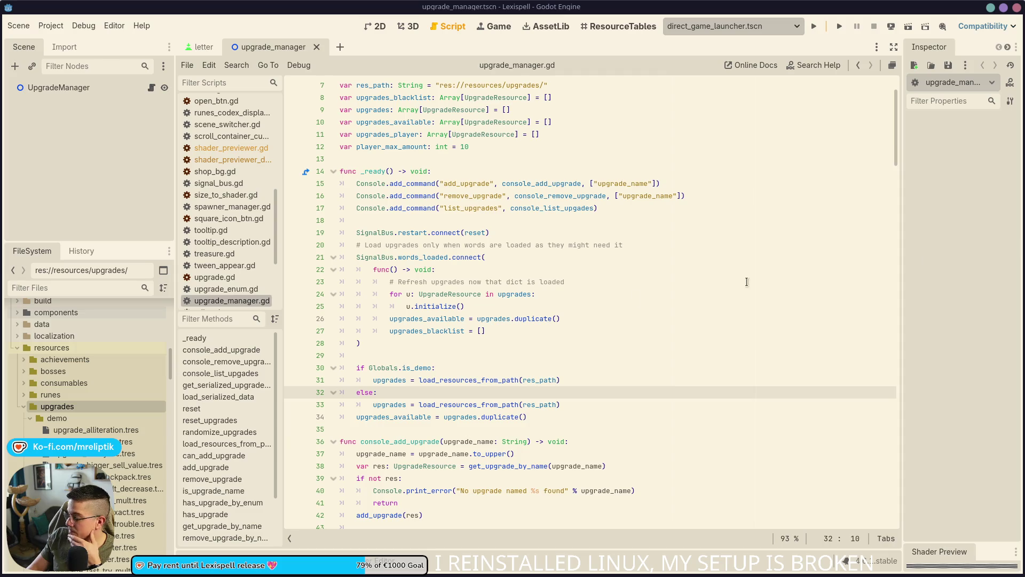
pyautogui.moveTo(586, 575)
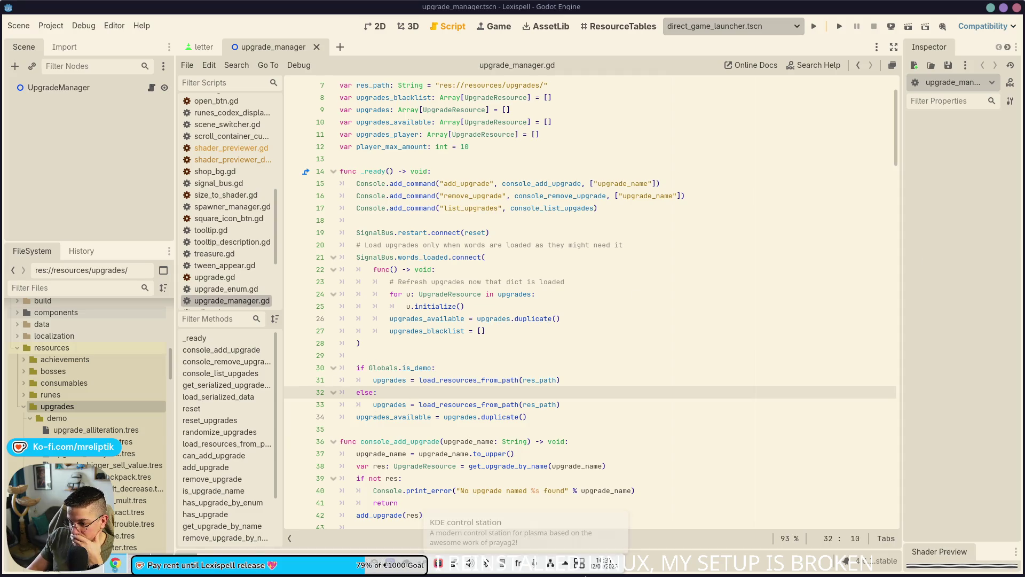
pyautogui.click(495, 399)
pyautogui.click(491, 381)
# Step: Duplicate the res_path declaration into res_path_full and res_path_demo, then save
pyautogui.hotkey('ctrl', 'Right')
pyautogui.hotkey('ctrl', 'Right')
pyautogui.scroll(2, 526, 421)
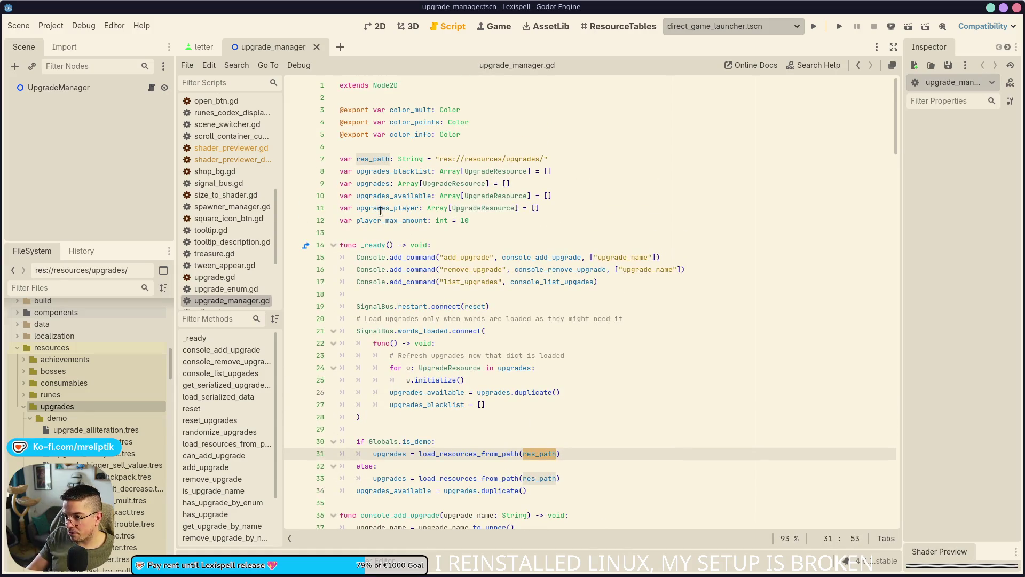
pyautogui.click(365, 153)
pyautogui.press('End')
pyautogui.hotkey('ctrl', 'shift', 'd')
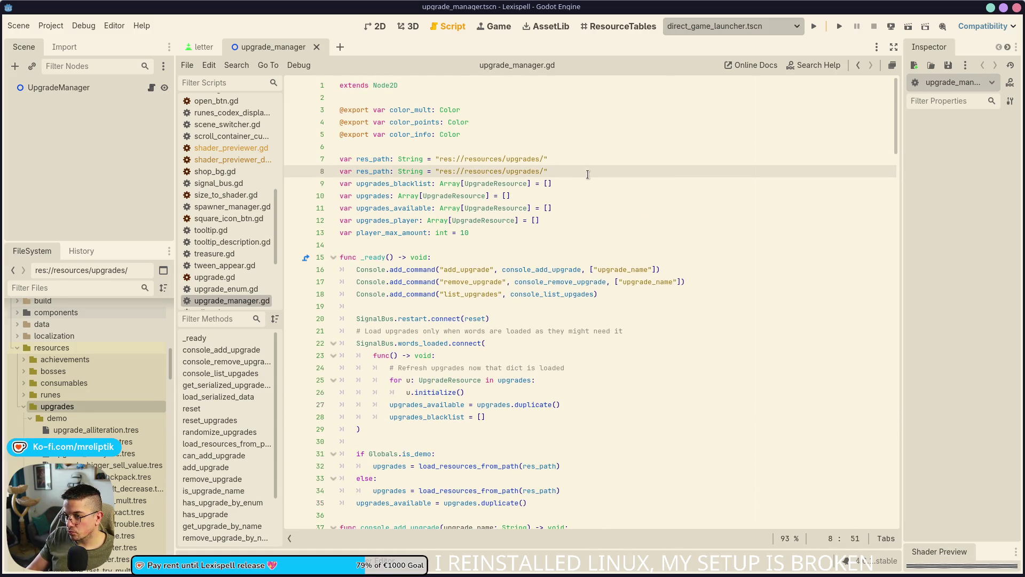
pyautogui.click(390, 171)
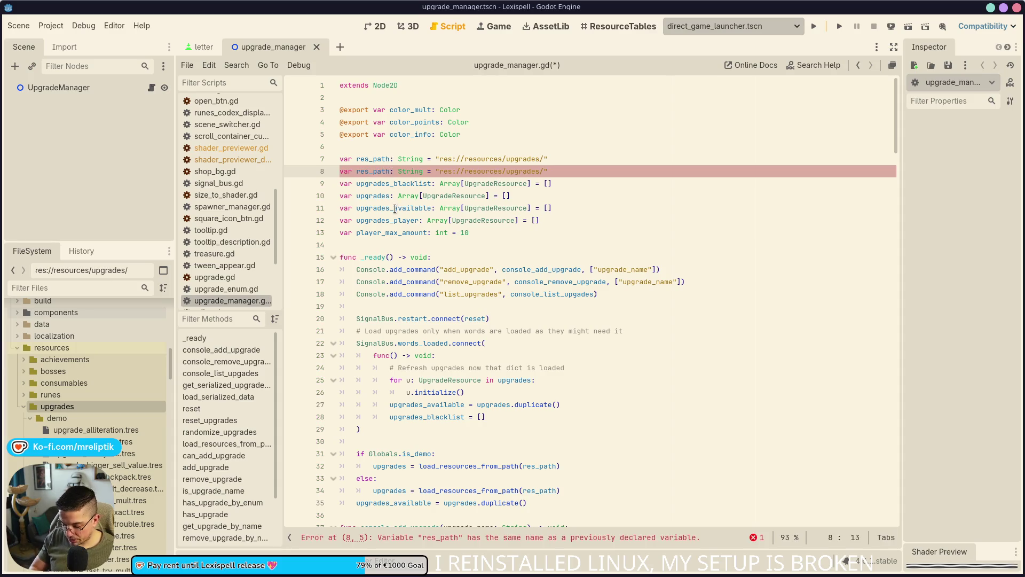
pyautogui.write('_demo')
pyautogui.press('Up')
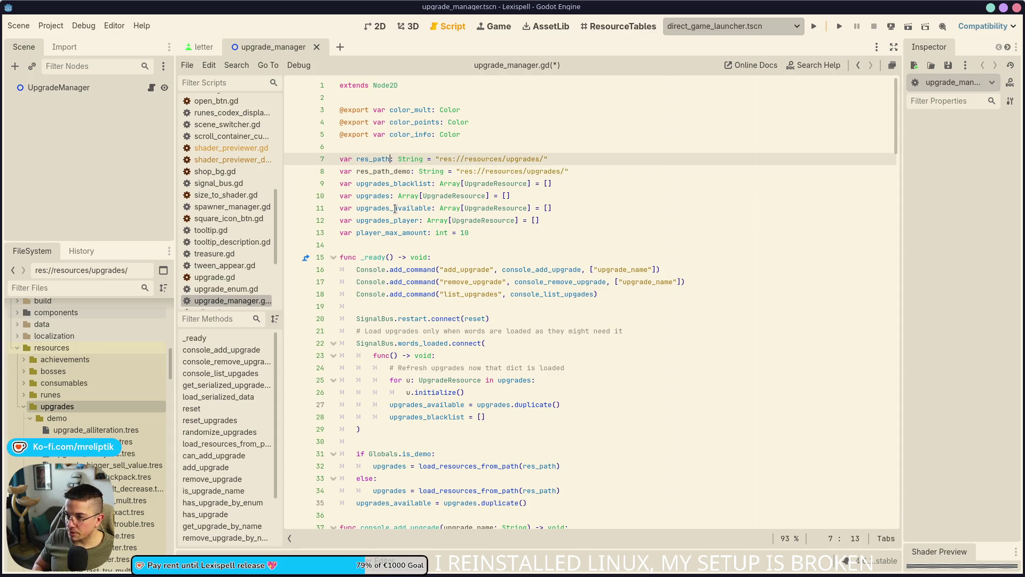
pyautogui.write('_full')
pyautogui.hotkey('ctrl', 's')
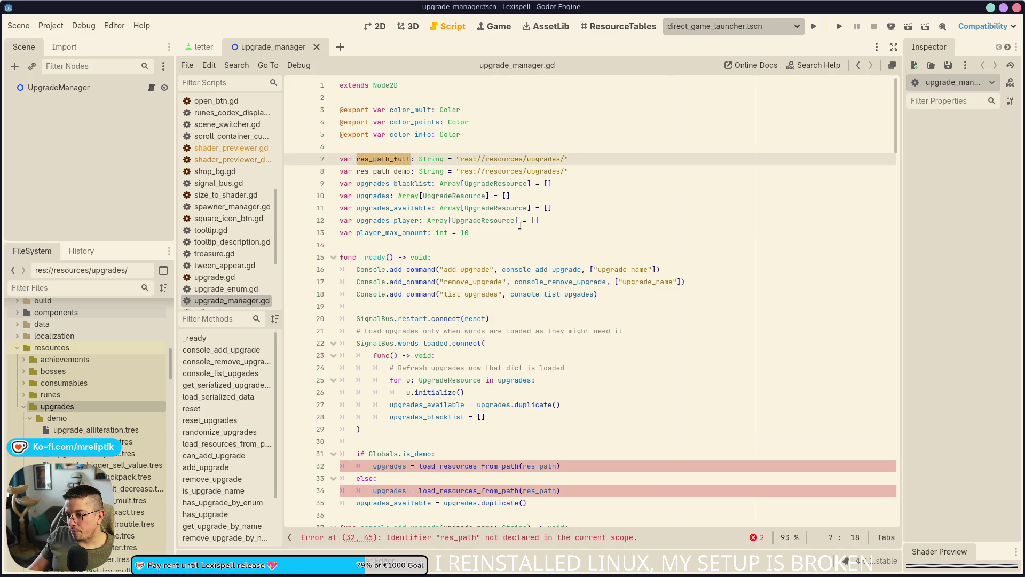
# Step: Point line 32 at res_path_demo and line 34 at res_path_full, duplicating line 34
pyautogui.scroll(-2, 514, 276)
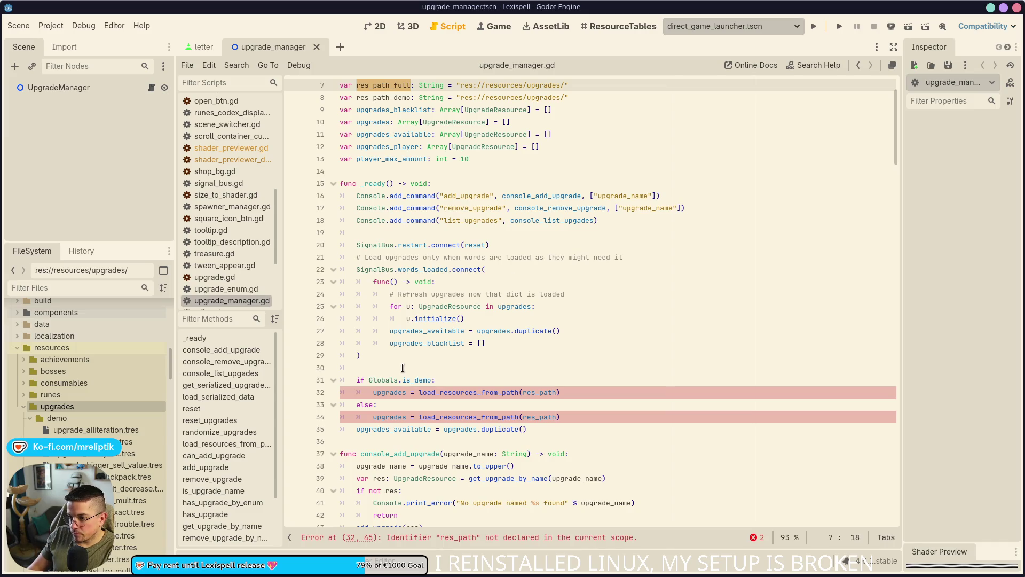
pyautogui.moveTo(468, 395)
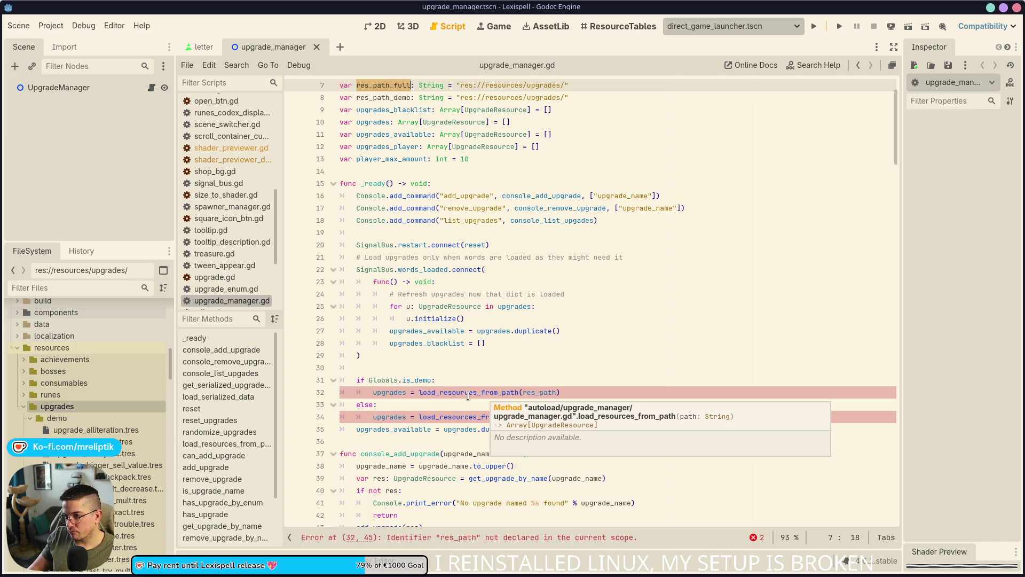
pyautogui.doubleClick(386, 396)
pyautogui.scroll(2, 387, 270)
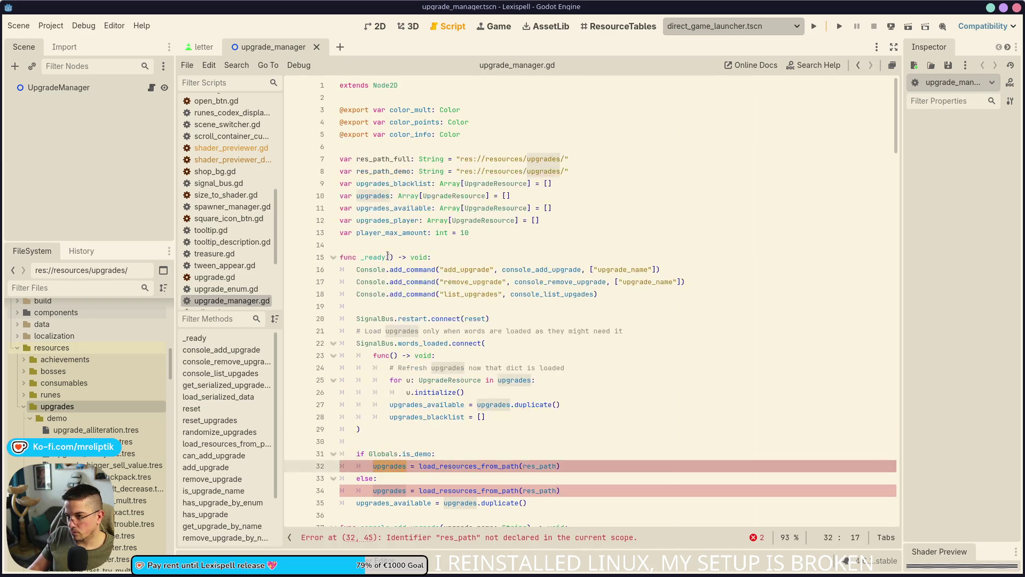
pyautogui.doubleClick(377, 159)
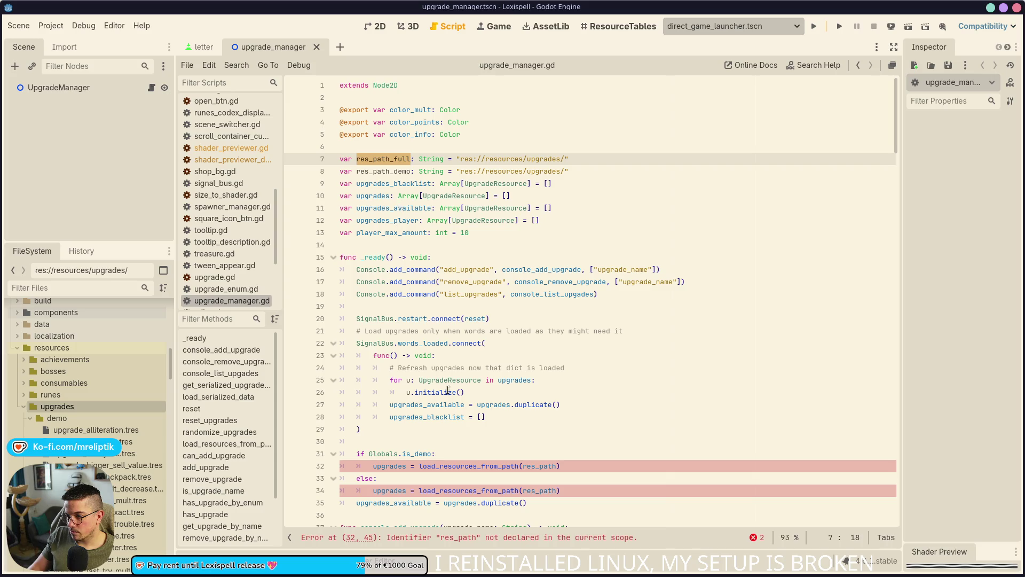
pyautogui.scroll(-2, 435, 362)
pyautogui.click(557, 392)
pyautogui.write('_demo')
pyautogui.click(556, 419)
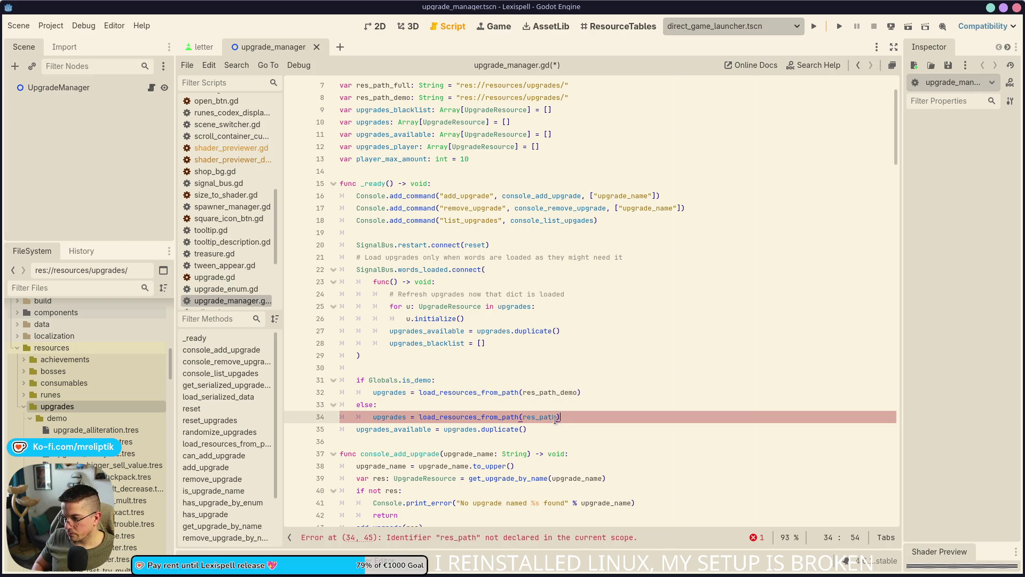
pyautogui.write('full')
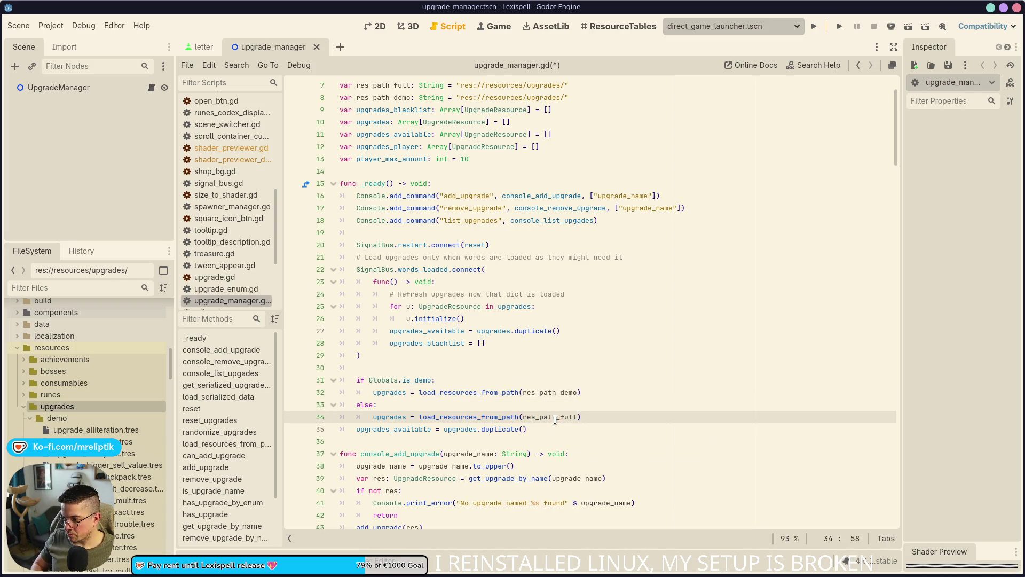
pyautogui.hotkey('ctrl', 'shift', 'd')
pyautogui.press('Up')
pyautogui.press('BackSpace')
pyautogui.press('BackSpace')
pyautogui.press('BackSpace')
# Step: Change line 34 to load res_path_demo, save, and start converting line 35 to append_array
pyautogui.write('demo')
pyautogui.hotkey('ctrl', 's')
pyautogui.click(418, 429)
pyautogui.press('BackSpace')
pyautogui.press('BackSpace')
pyautogui.press('BackSpace')
pyautogui.write('.app')
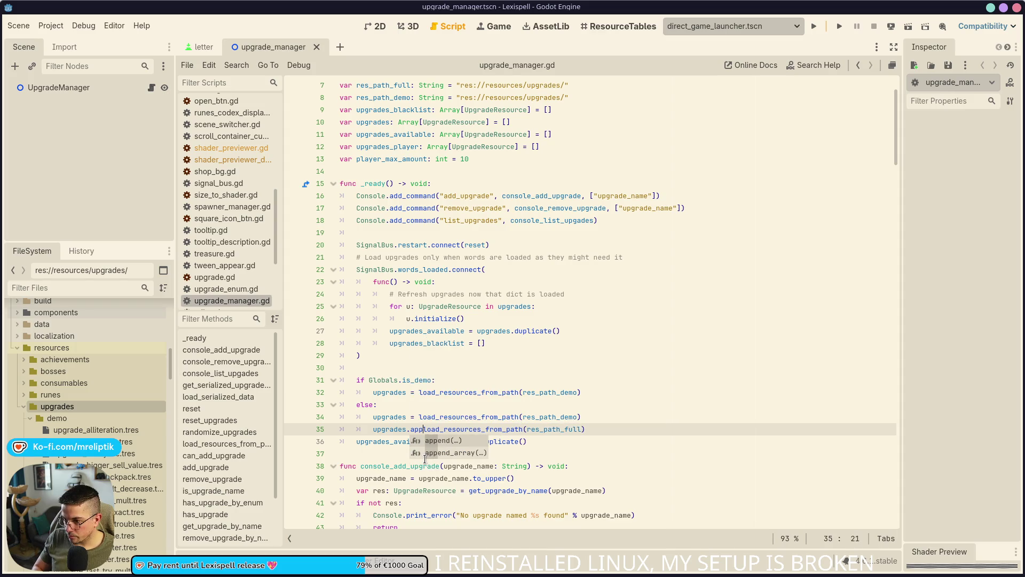
pyautogui.press('Tab')
pyautogui.hotkey('ctrl', 'z')
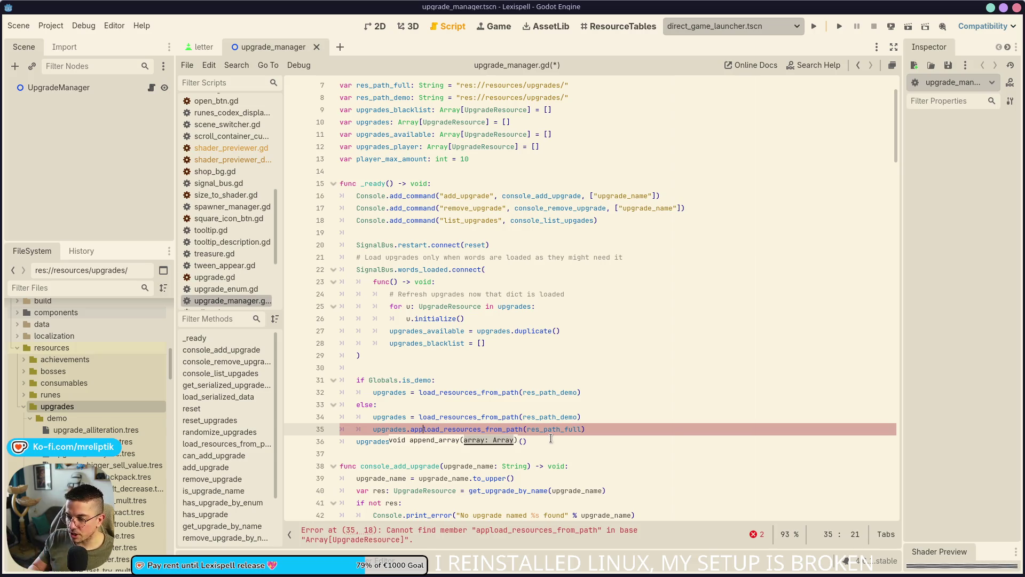
pyautogui.press('BackSpace')
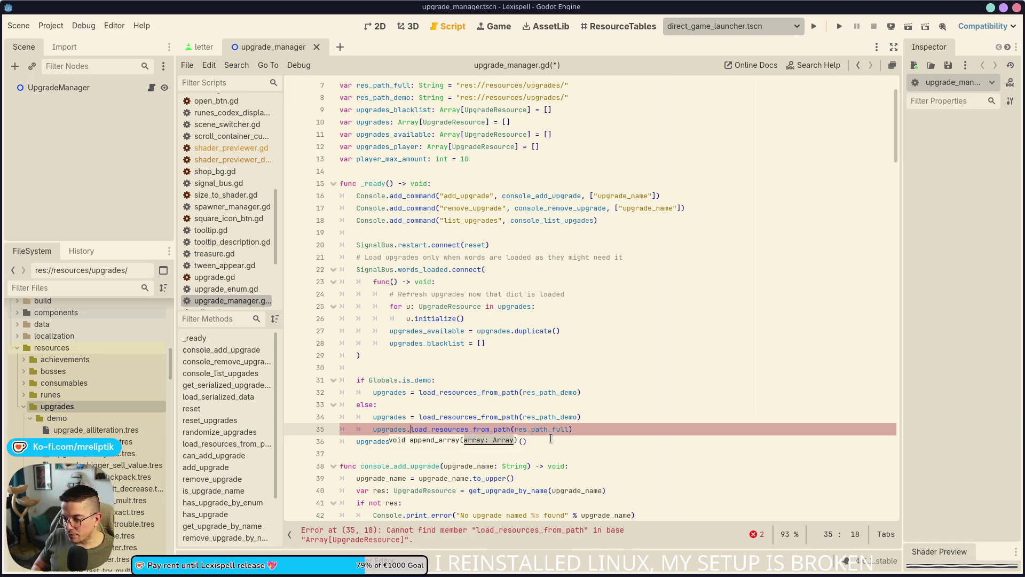
pyautogui.write('app')
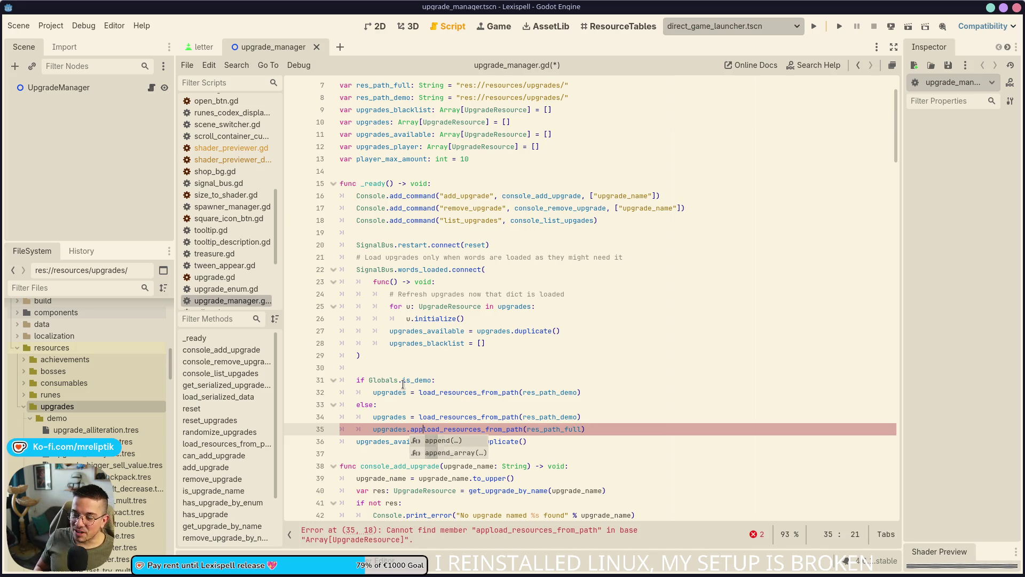
pyautogui.press('Down')
pyautogui.press('Tab')
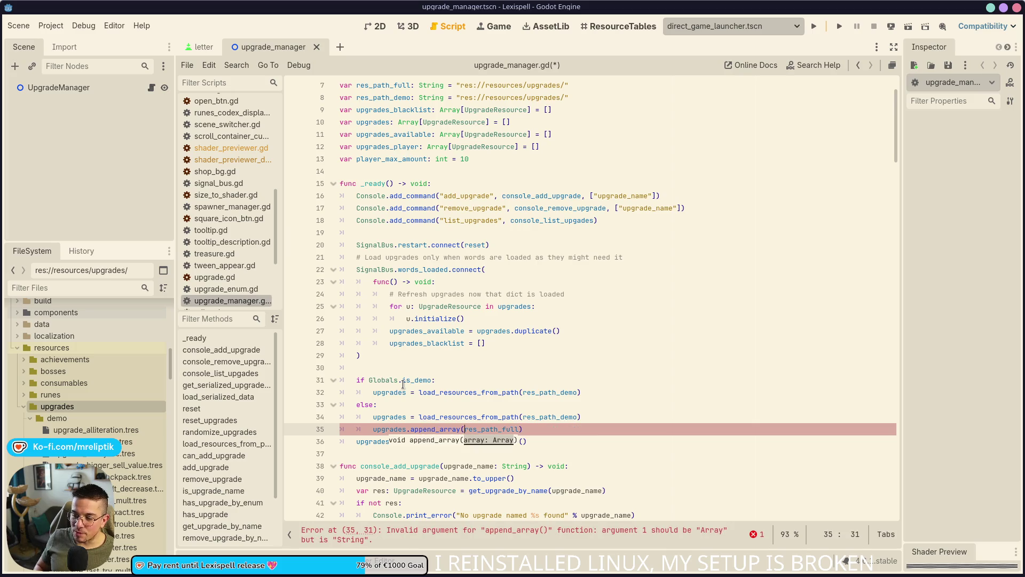
pyautogui.hotkey('ctrl', 'z')
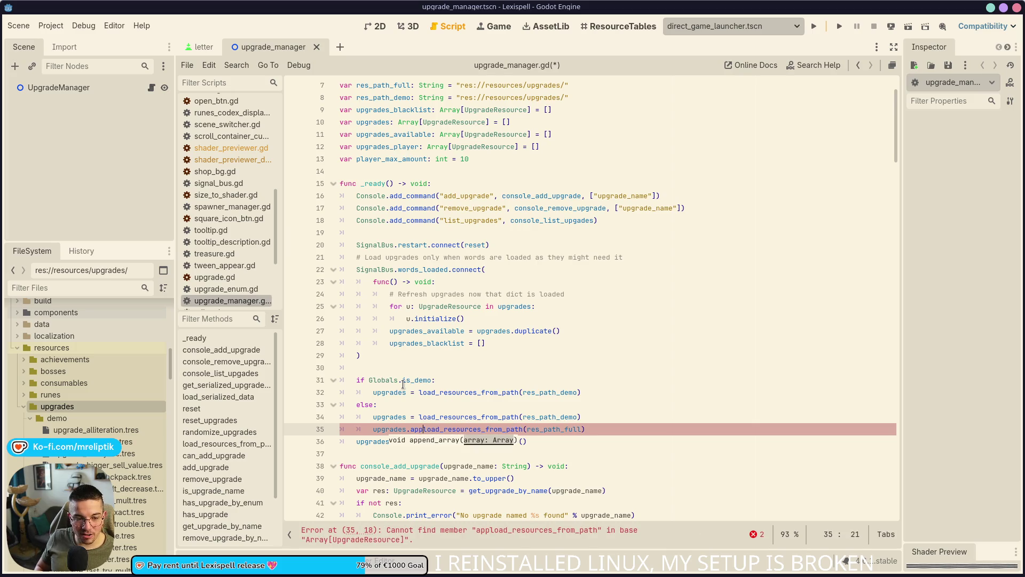
# Step: Finish line 35 as upgrades.append_array(load_resources_from_path(res_path_full)) and save
pyautogui.write('end_ae')
pyautogui.press('BackSpace')
pyautogui.write('rra')
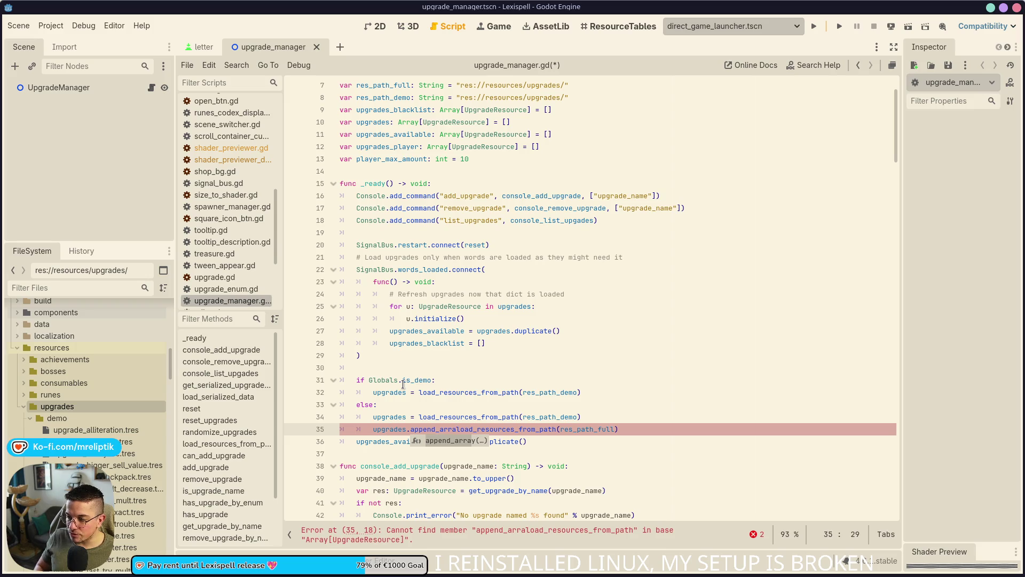
pyautogui.press('Return')
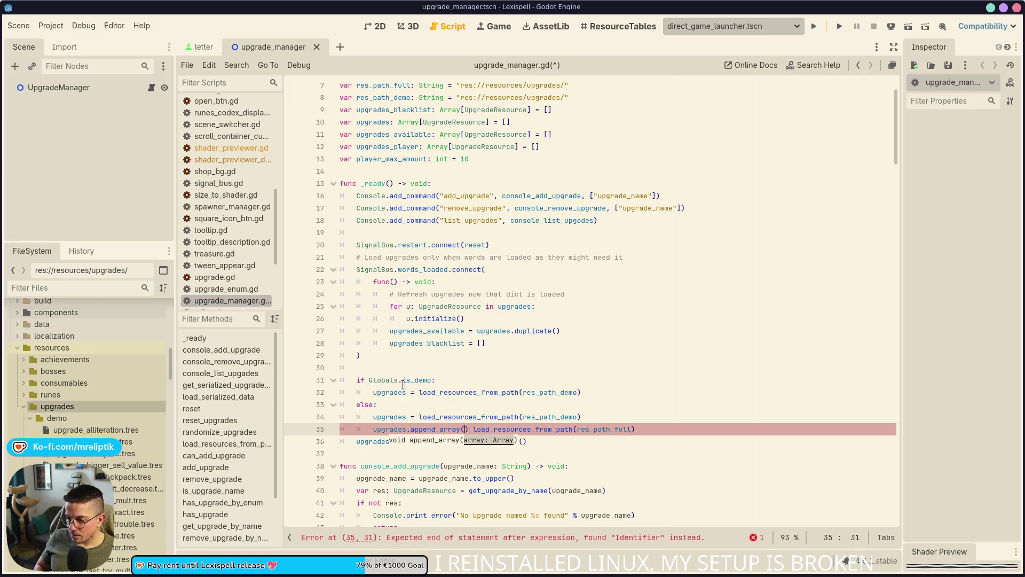
pyautogui.press('BackSpace')
pyautogui.press('BackSpace')
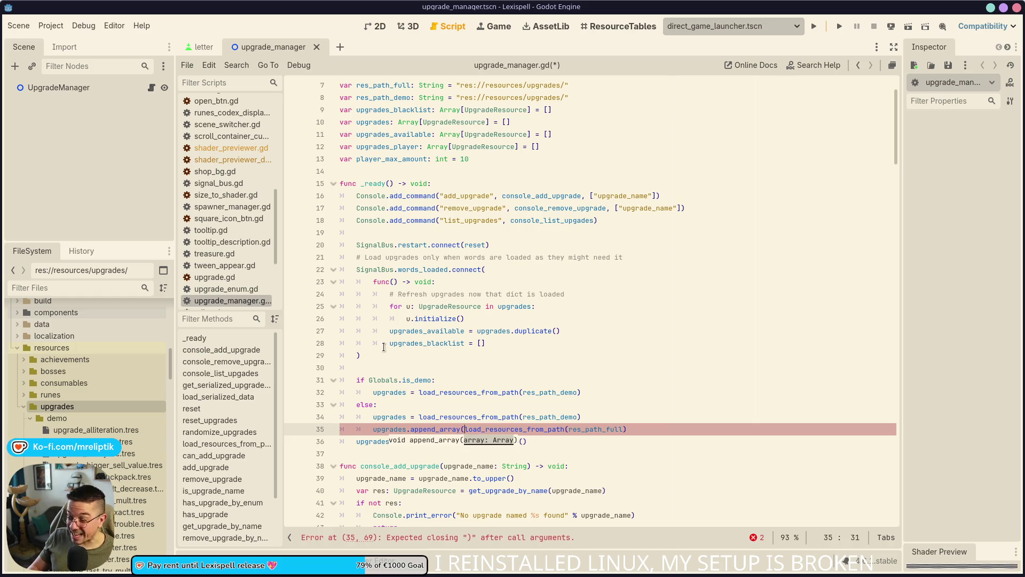
pyautogui.click(639, 423)
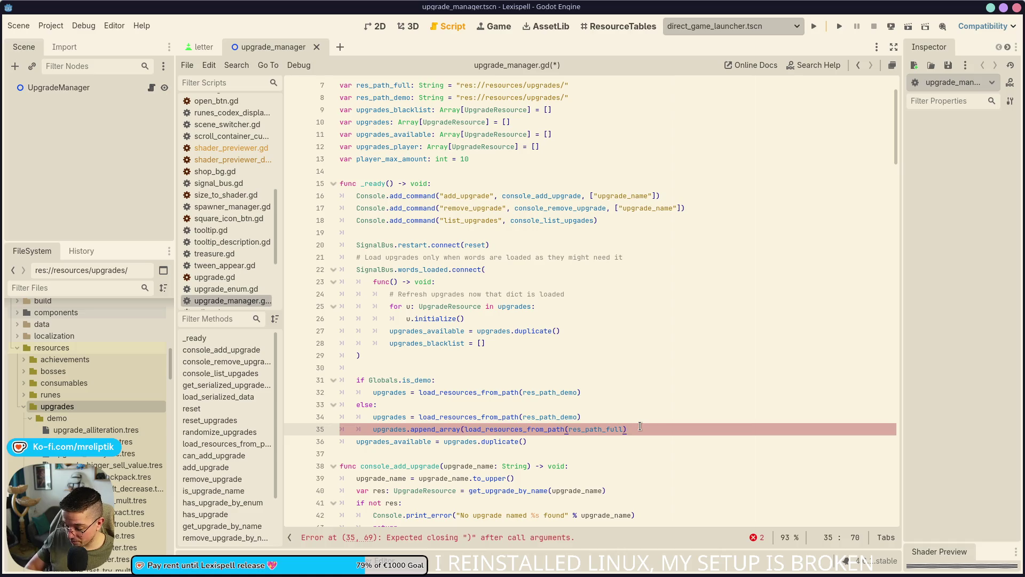
pyautogui.write(')')
pyautogui.hotkey('ctrl', 's')
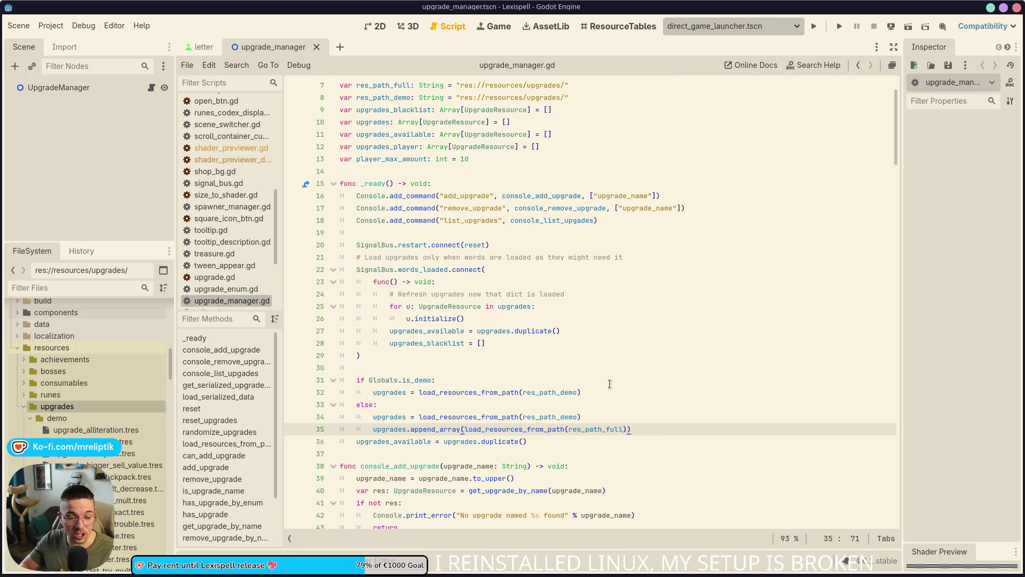
pyautogui.doubleClick(441, 429)
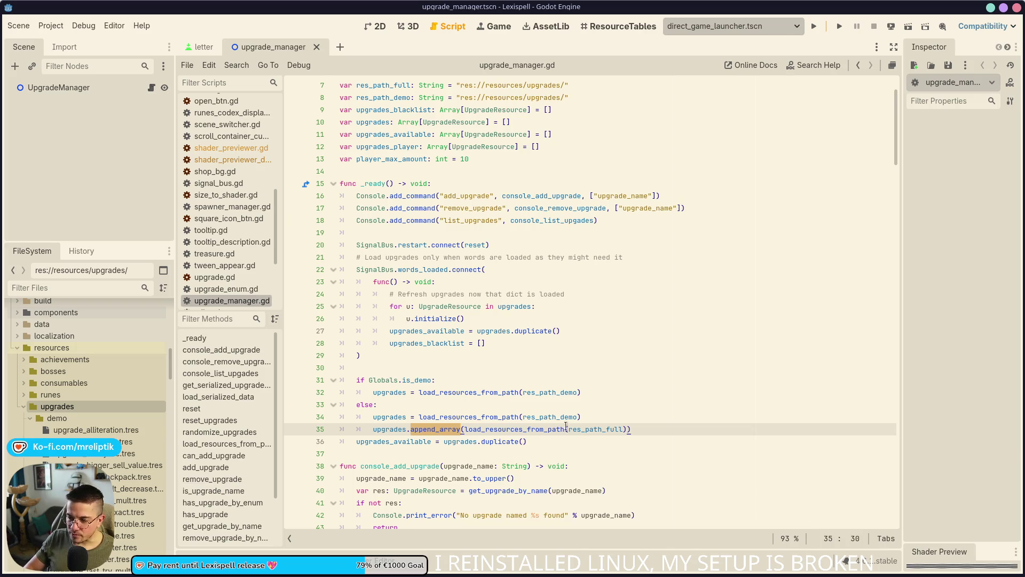
pyautogui.click(638, 433)
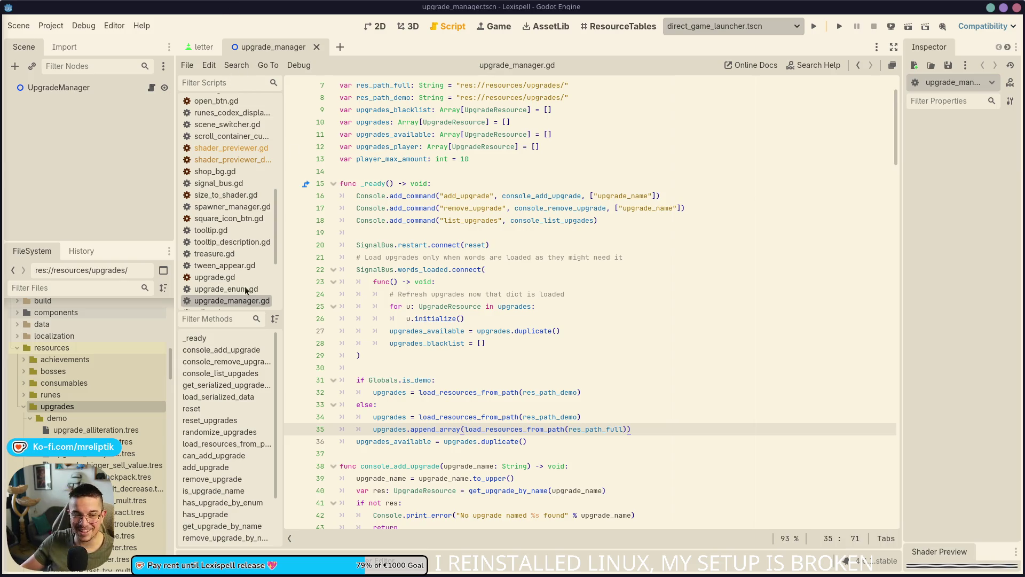
pyautogui.click(421, 407)
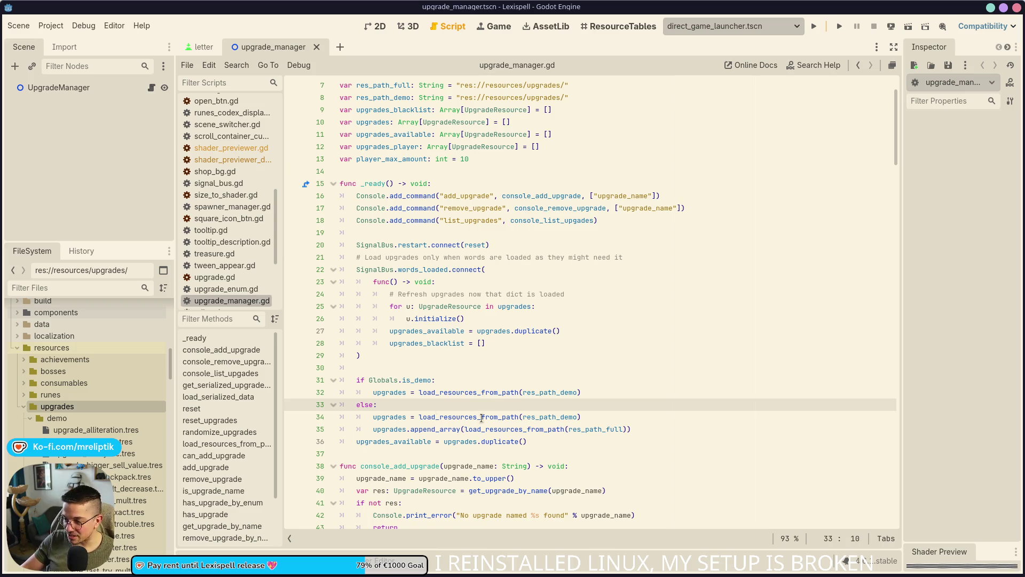
# Step: Review the res_path_full references in _ready and save the script
pyautogui.click(595, 421)
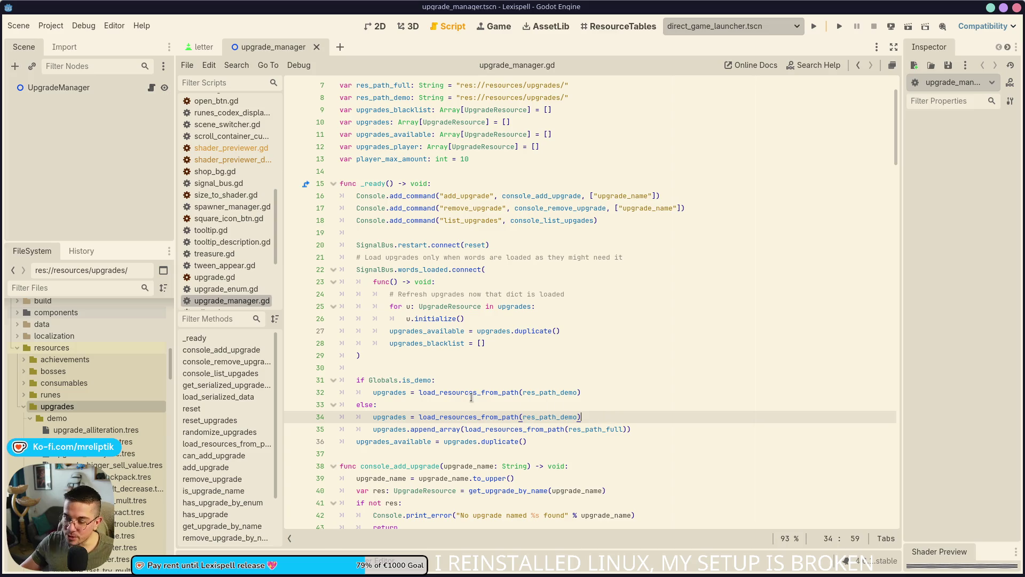
pyautogui.click(577, 441)
pyautogui.click(586, 430)
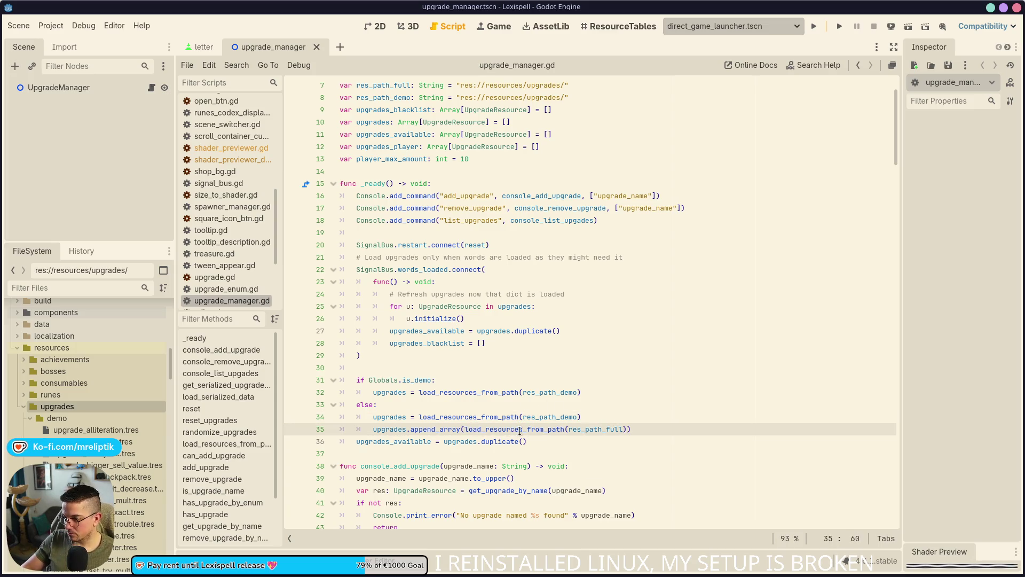
pyautogui.doubleClick(609, 427)
pyautogui.hotkey('ctrl', 's')
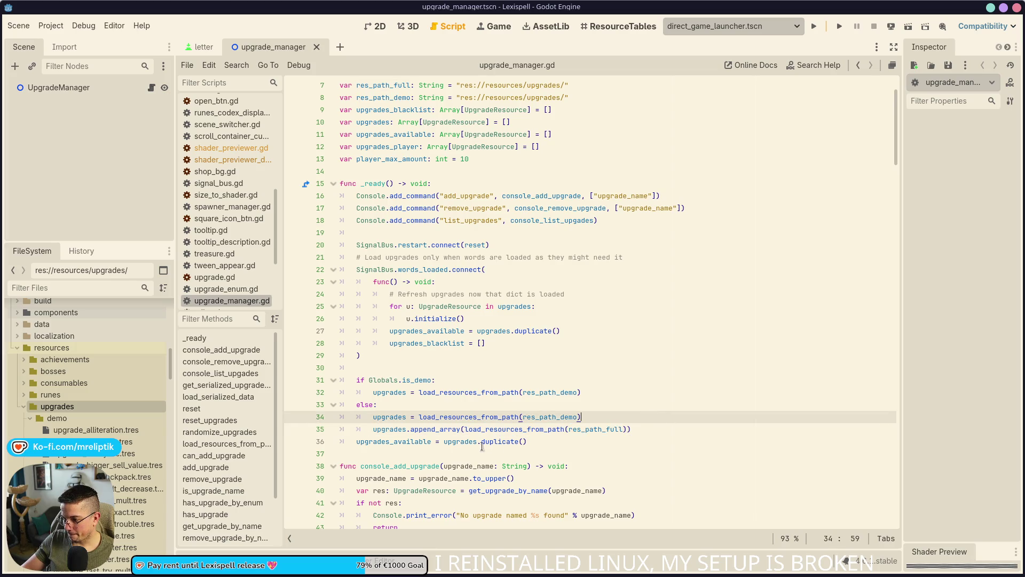
pyautogui.doubleClick(393, 442)
pyautogui.click(364, 442)
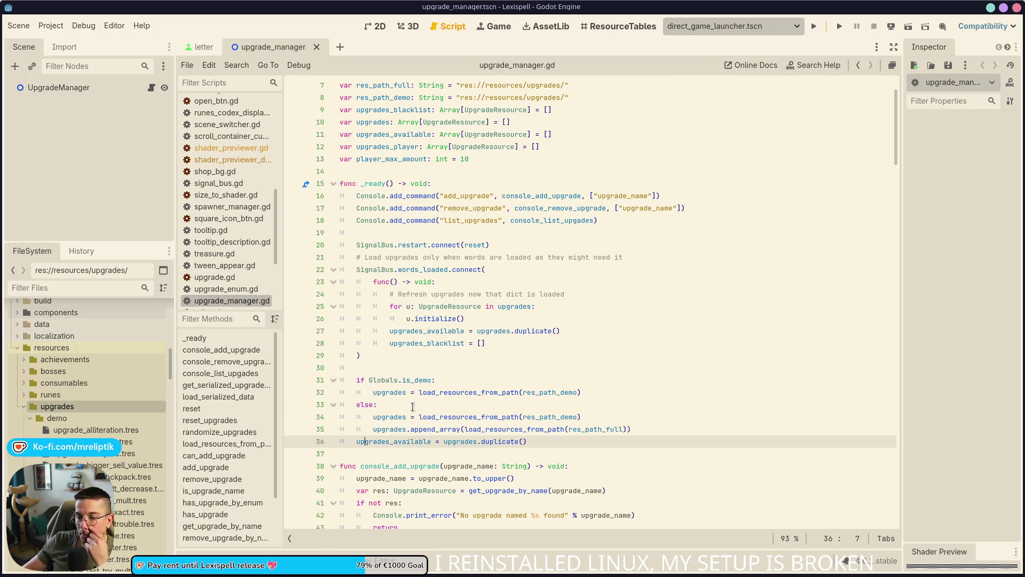
# Step: Set a breakpoint on line 36, upgrades_available = upgrades.duplicate()
pyautogui.scroll(-2, 481, 374)
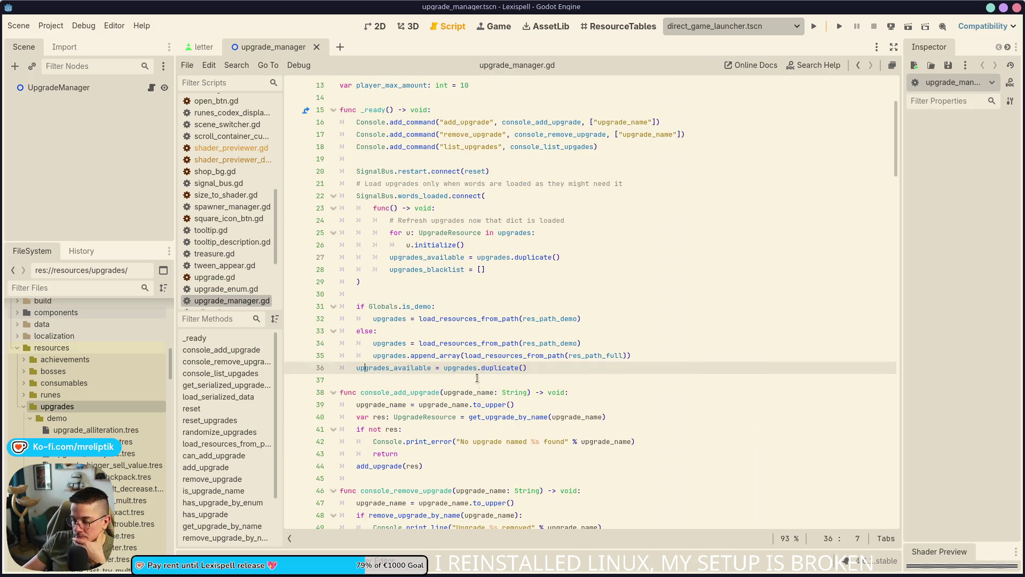
pyautogui.click(292, 369)
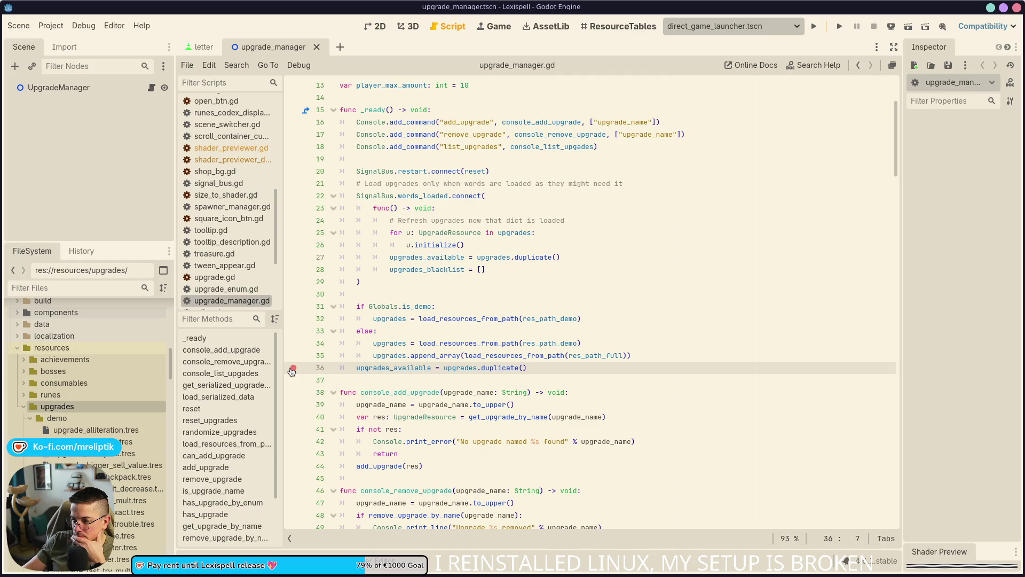
pyautogui.scroll(-8, 85, 408)
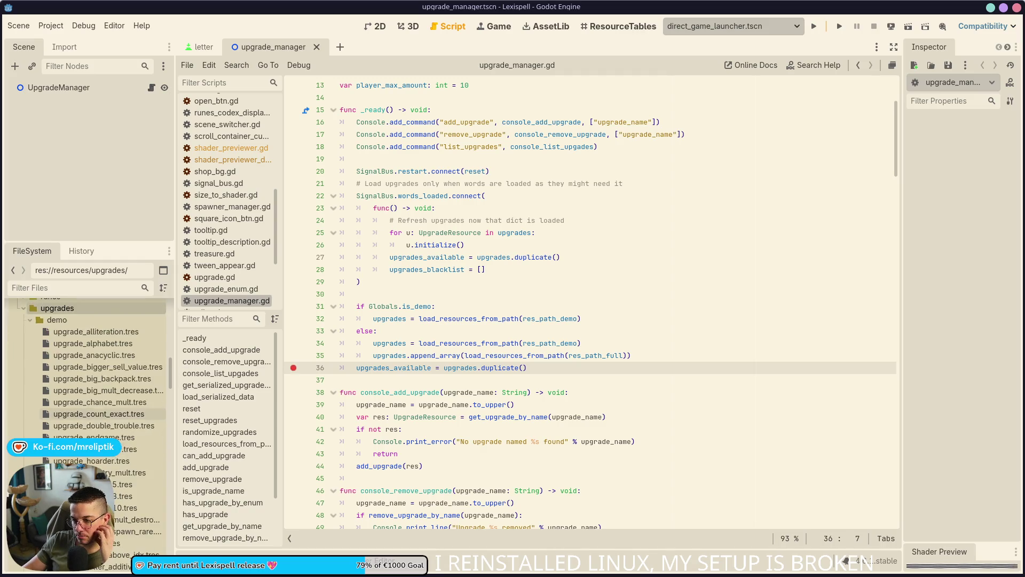
pyautogui.scroll(-5, 112, 427)
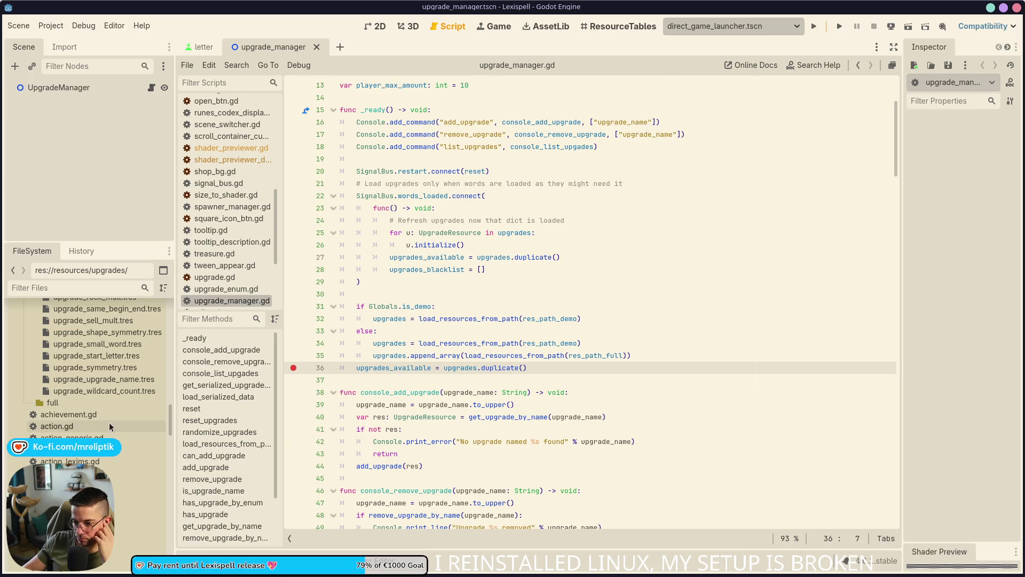
pyautogui.scroll(-5, 112, 427)
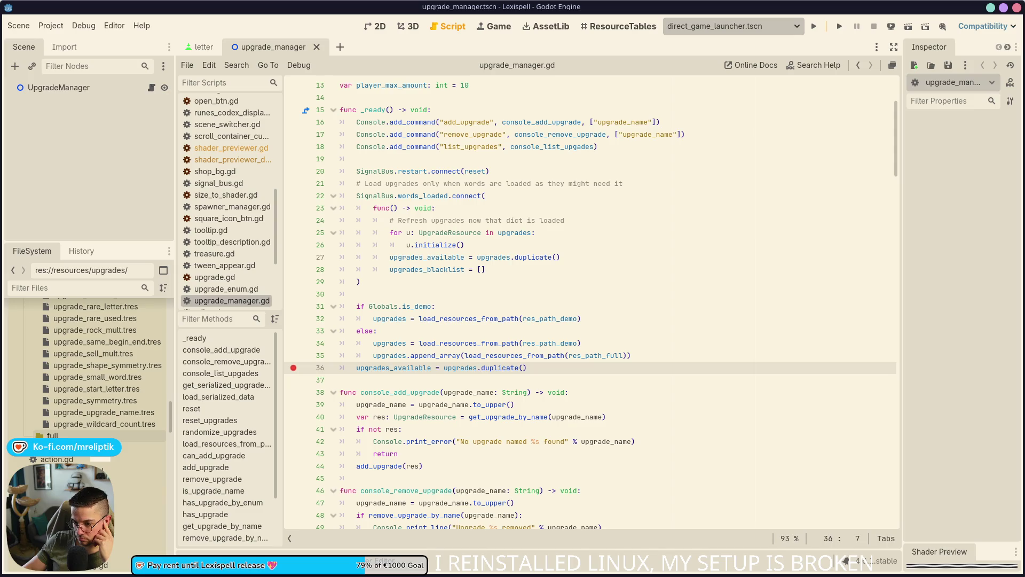
pyautogui.scroll(5, 80, 406)
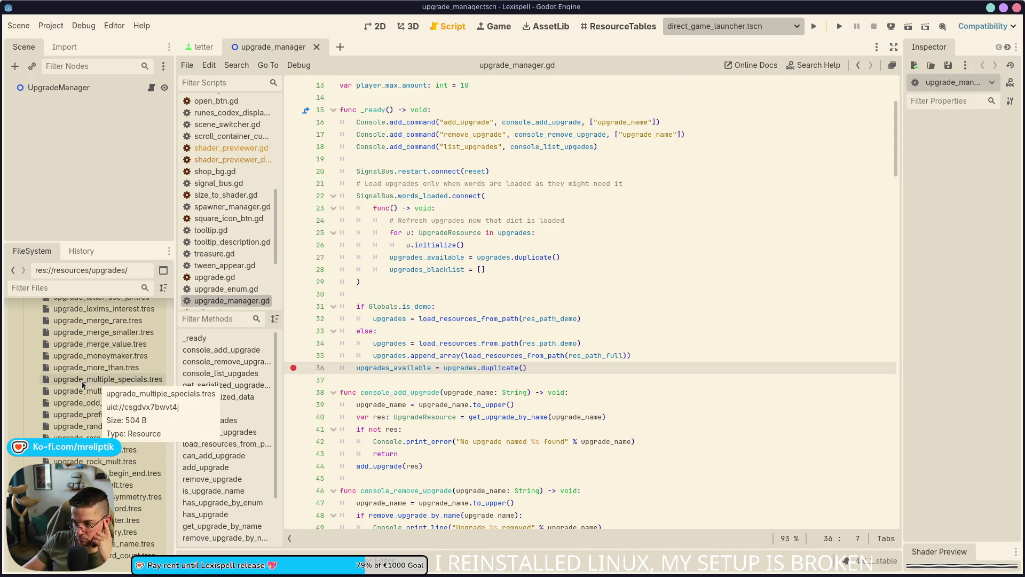
pyautogui.doubleClick(530, 319)
pyautogui.scroll(4, 524, 313)
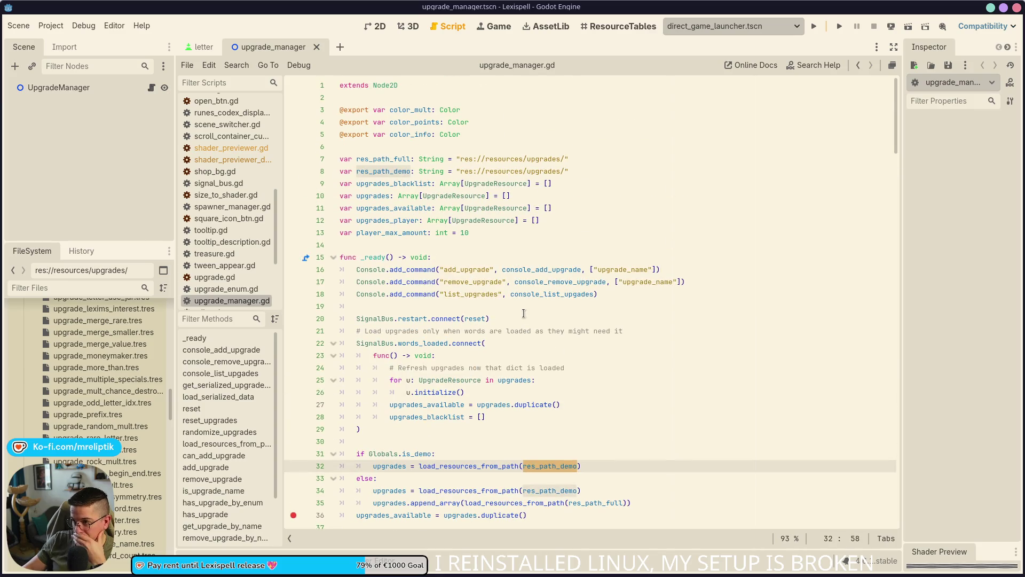
# Step: Change res_path_full to end in upgrades/full/ and res_path_demo to end in upgrades/demo/, then save
pyautogui.click(565, 158)
pyautogui.write('ull/')
pyautogui.press('Down')
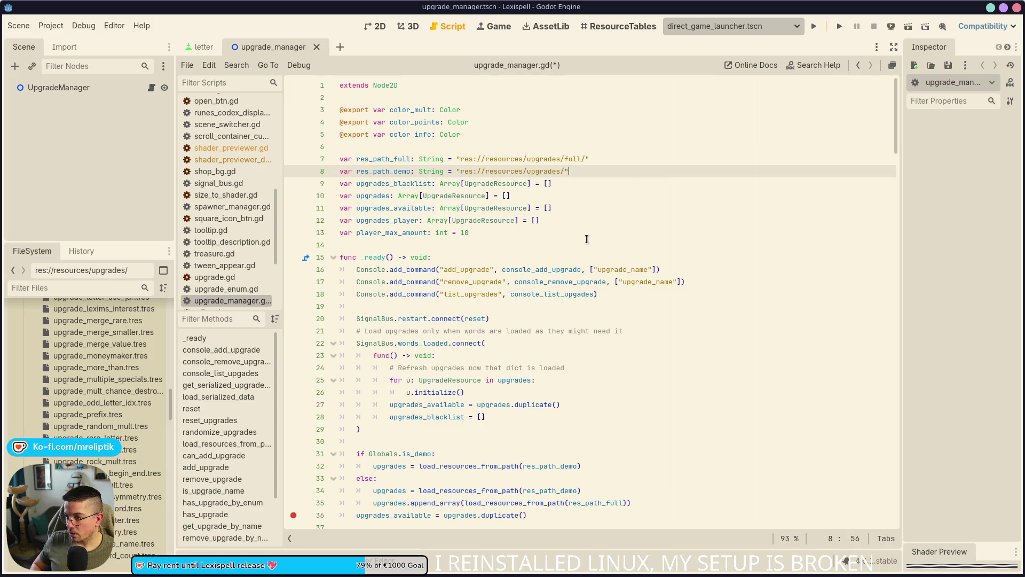
pyautogui.write('demo/')
pyautogui.hotkey('ctrl', 's')
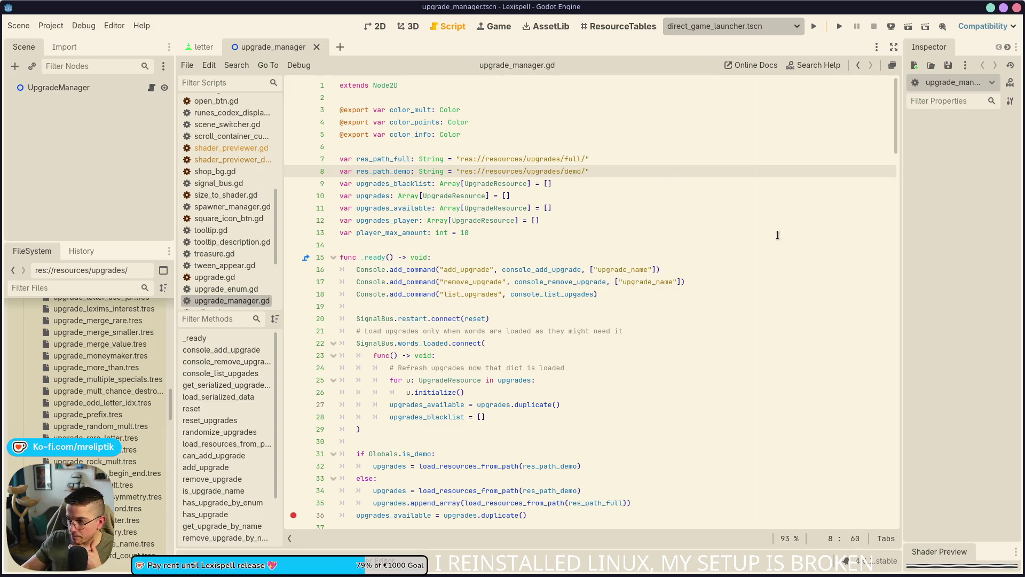
# Step: Scroll through upgrade_manager.gd and place the caret at the end of line 22
pyautogui.scroll(-7, 559, 273)
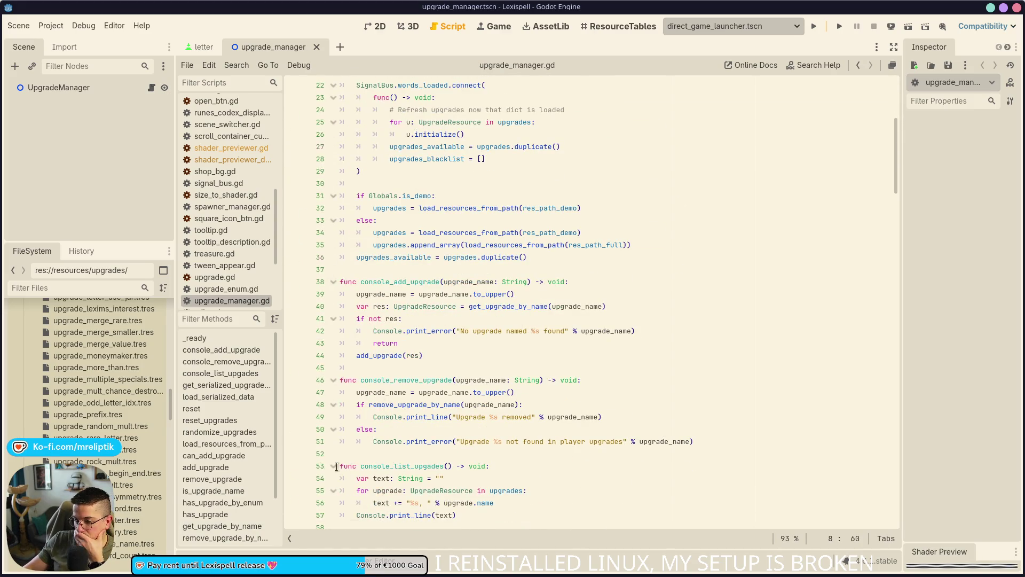
pyautogui.scroll(-3, 332, 484)
pyautogui.scroll(10, 467, 486)
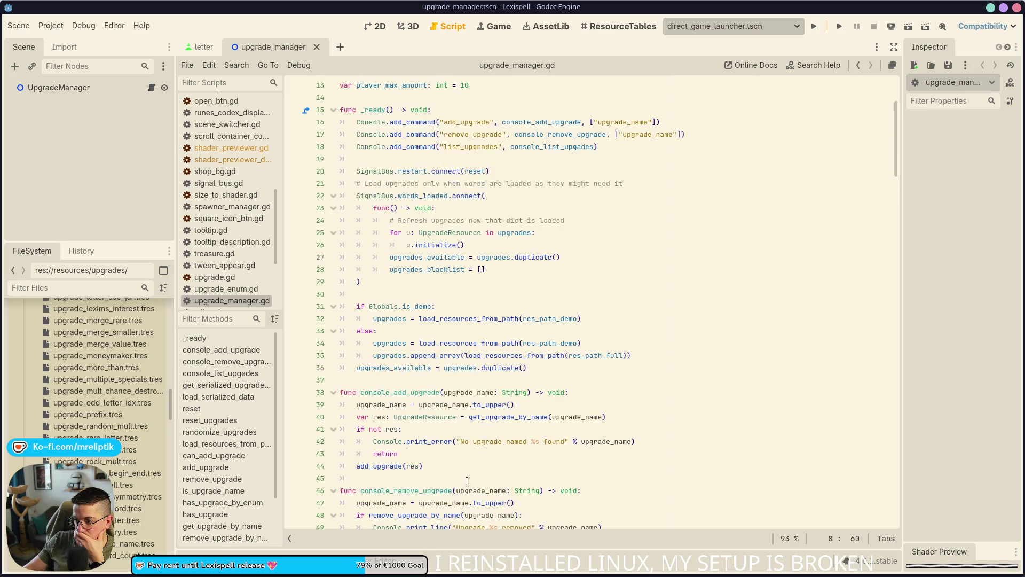
pyautogui.moveTo(253, 576)
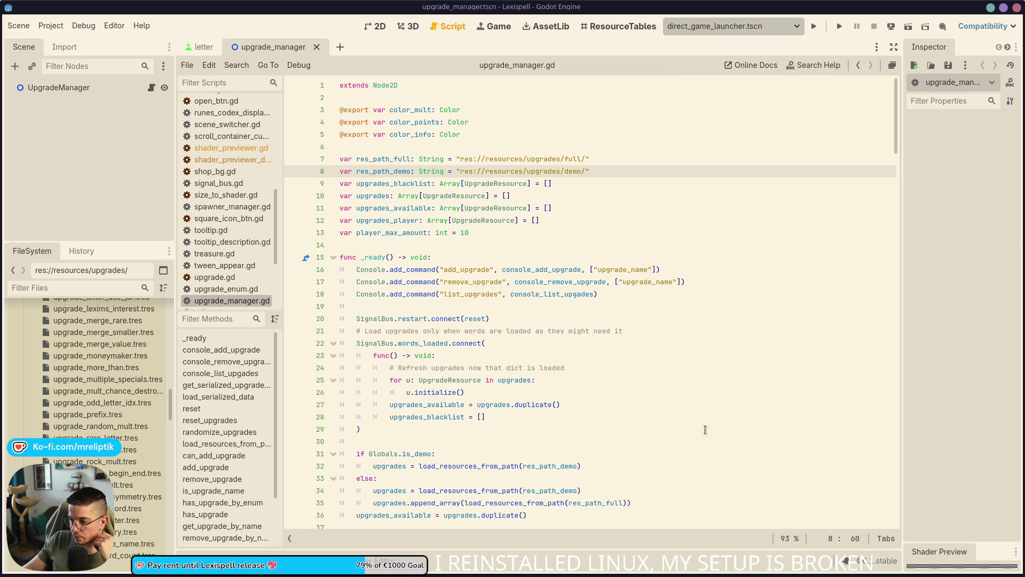
pyautogui.click(582, 347)
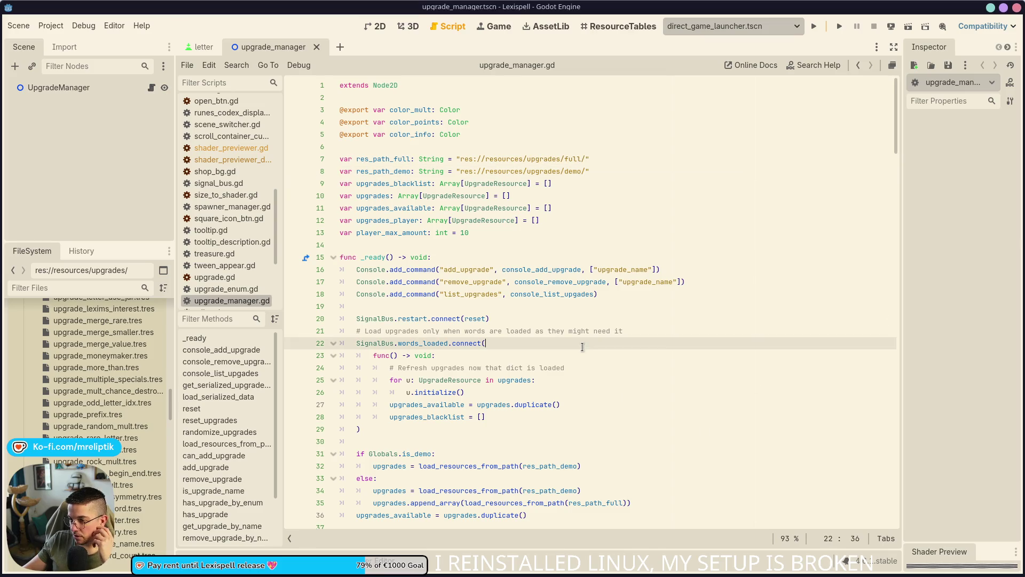
pyautogui.click(115, 26)
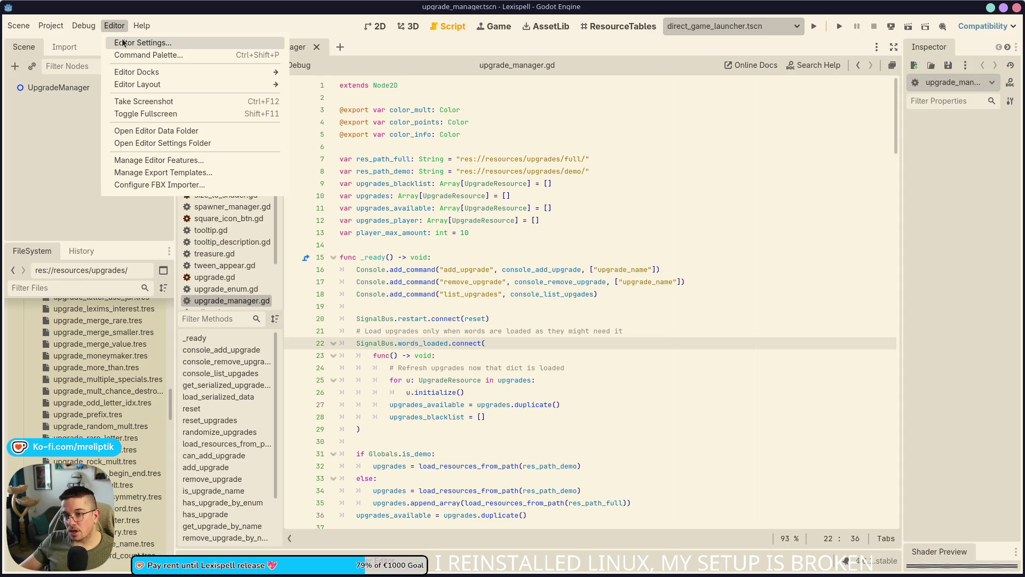
pyautogui.click(128, 42)
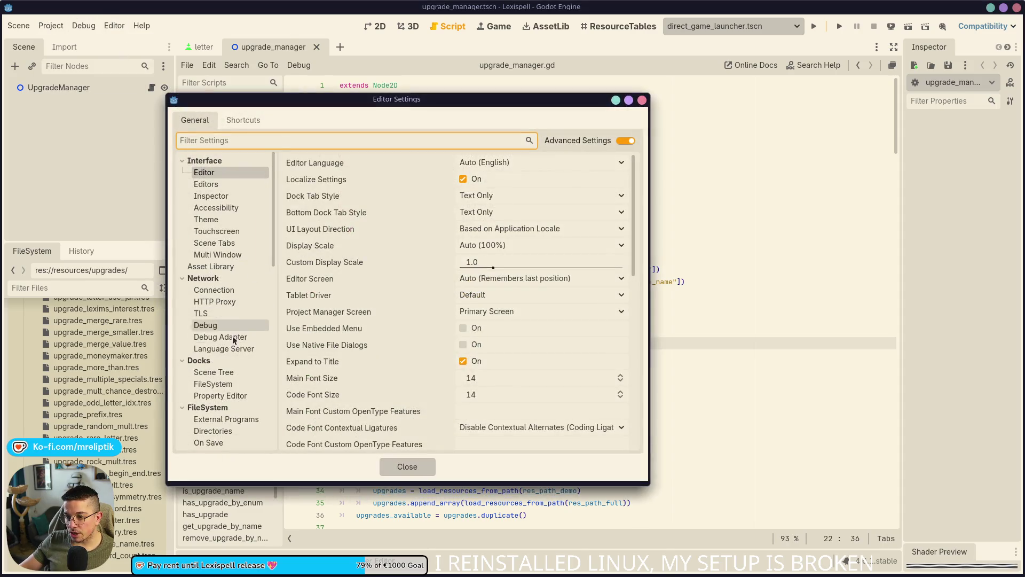
pyautogui.scroll(-5, 390, 428)
pyautogui.scroll(-7, 390, 435)
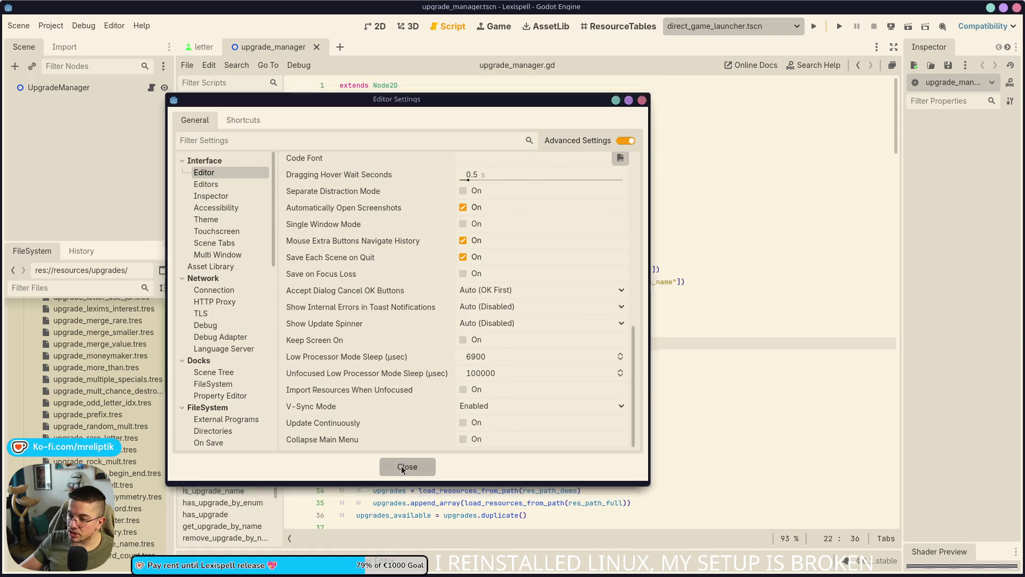
pyautogui.click(402, 467)
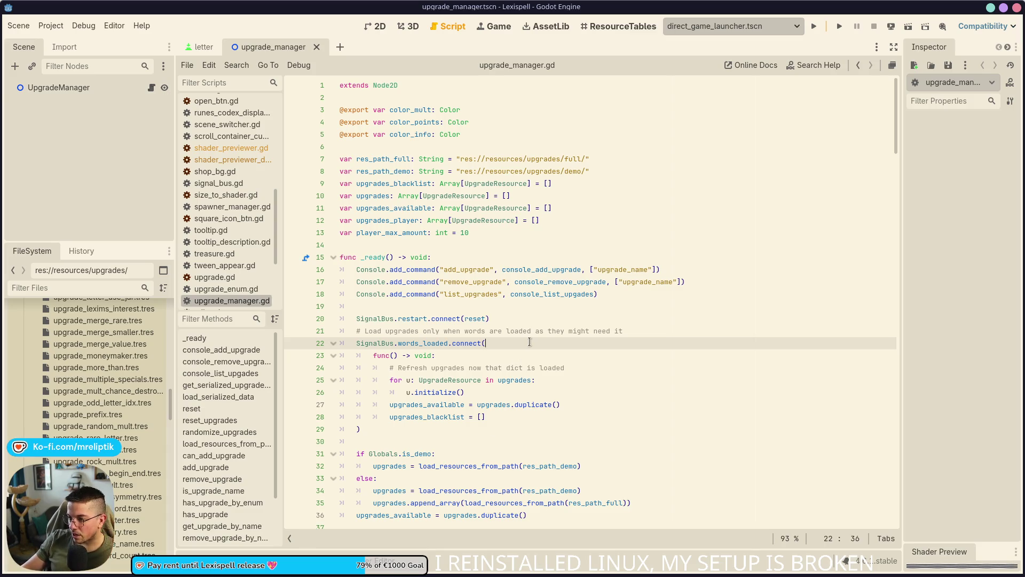
pyautogui.scroll(-2, 520, 392)
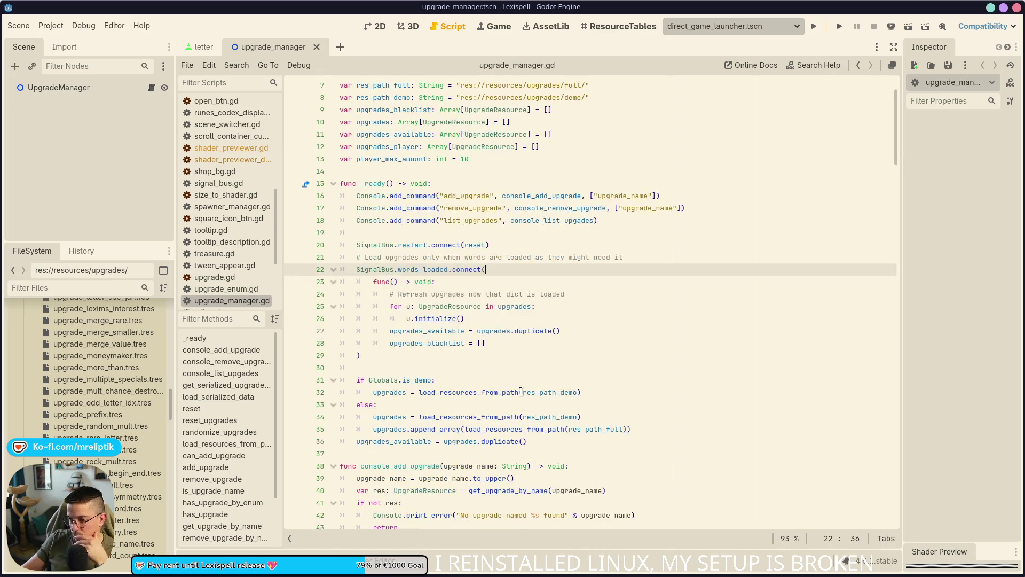
# Step: In Visual Studio Code's Source Control view, review the upgrade_manager.gd diff
pyautogui.hotkey('alt', 'Tab')
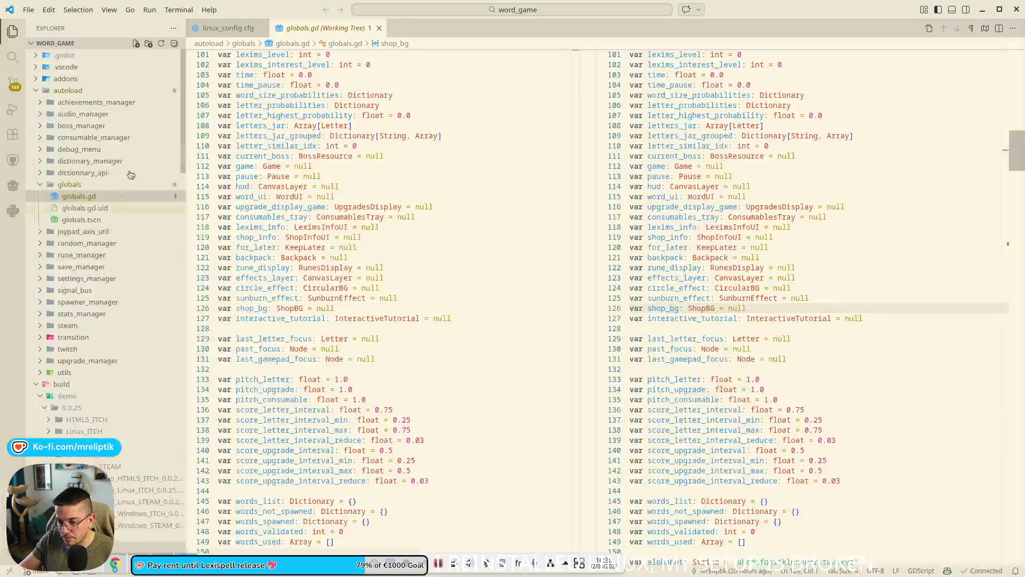
pyautogui.click(14, 91)
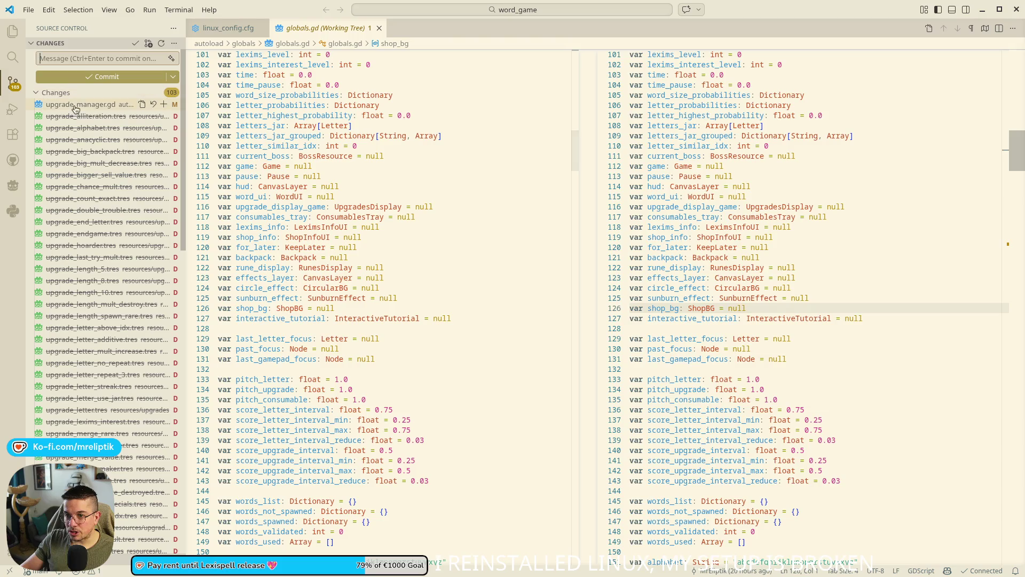
pyautogui.click(80, 105)
pyautogui.scroll(-1, 96, 160)
pyautogui.scroll(-15, 116, 293)
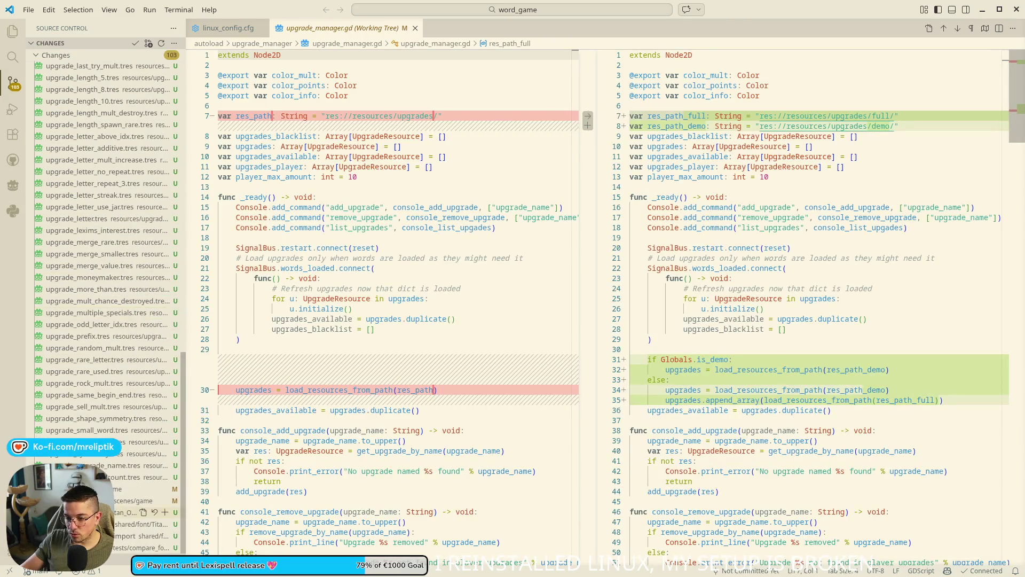
# Step: Select the moved upgrade_*.tres files in the change list and stage them
pyautogui.keyDown('shift'); pyautogui.click(123, 500); pyautogui.keyUp('shift')
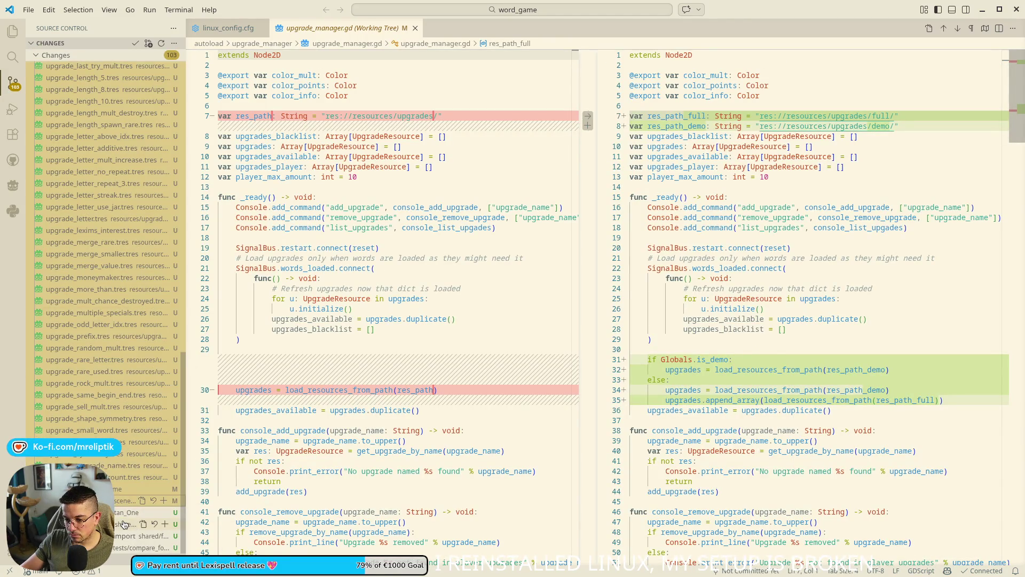
pyautogui.click(123, 489)
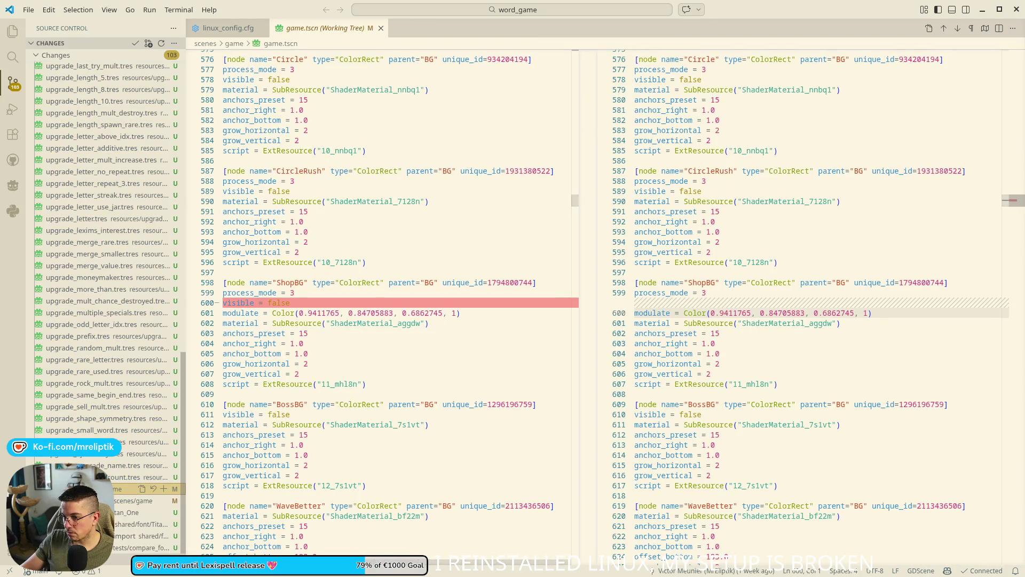
pyautogui.click(144, 477)
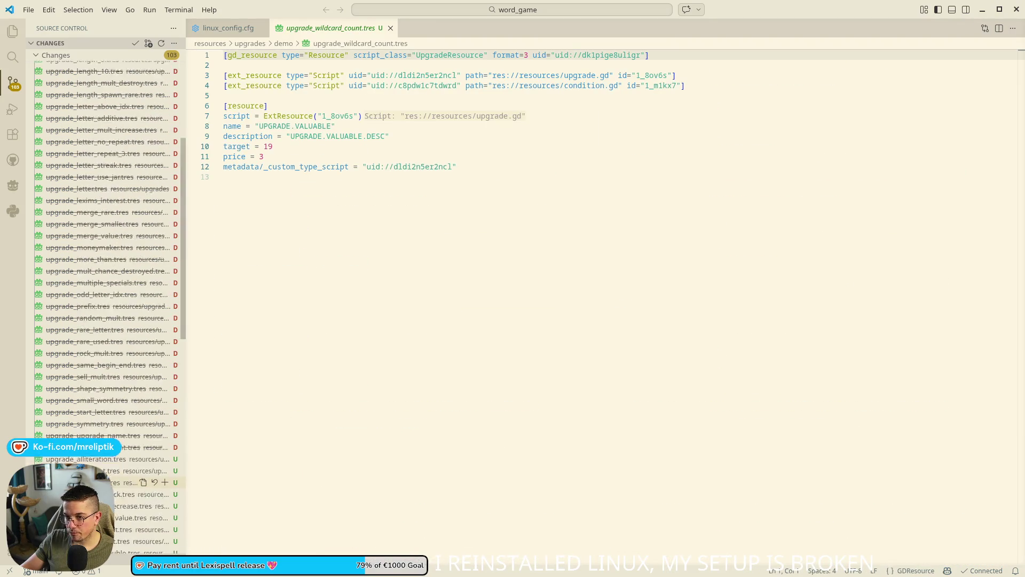
pyautogui.hotkey('ctrl', 'a')
pyautogui.scroll(-3, 126, 405)
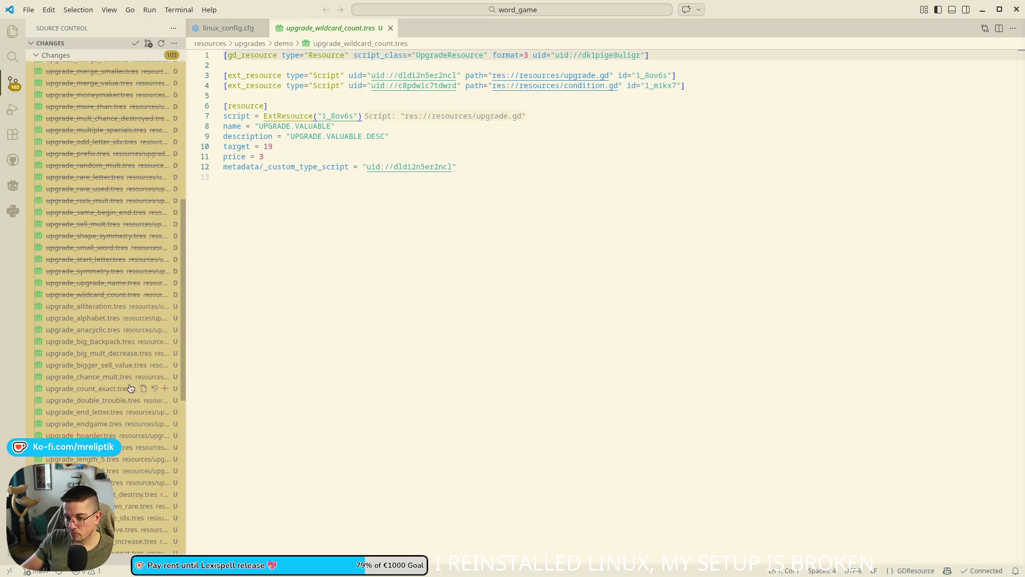
pyautogui.click(164, 478)
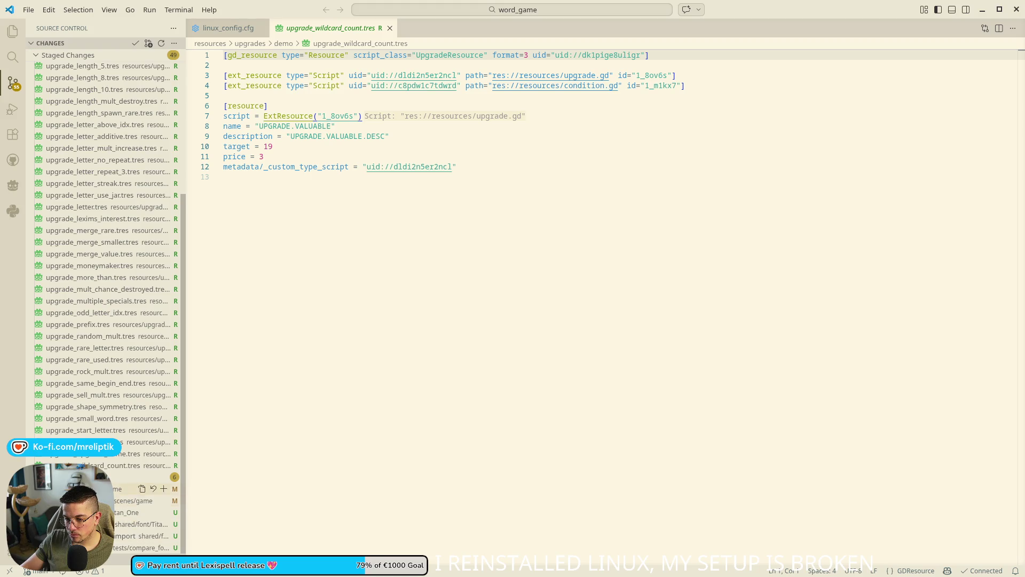
# Step: Commit the staged moves with message 'move upgrade to demo/full folders' and a second line 'Only load the correspond'
pyautogui.click(76, 58)
pyautogui.write('move upgrade ')
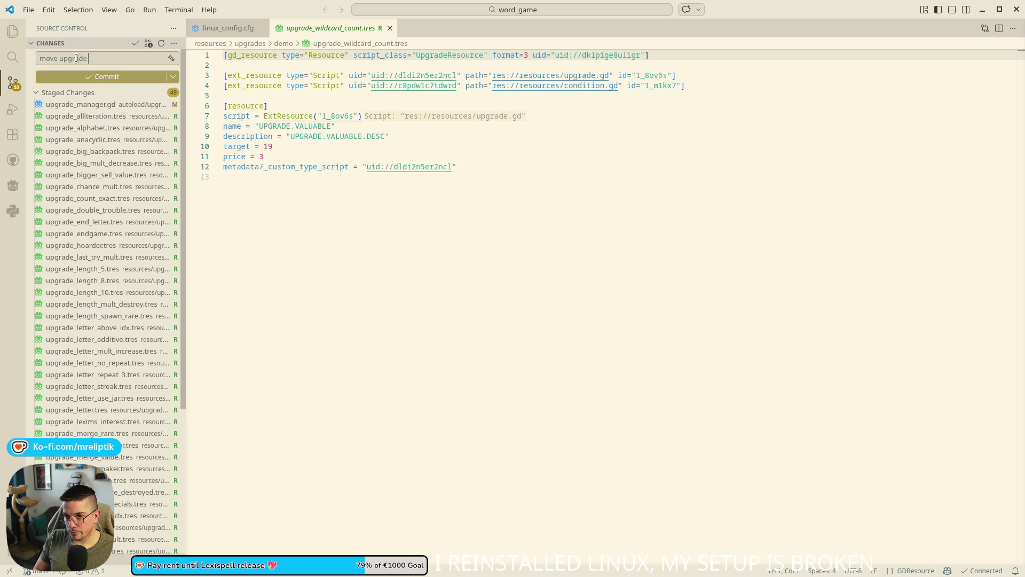
pyautogui.write('to demo/ful')
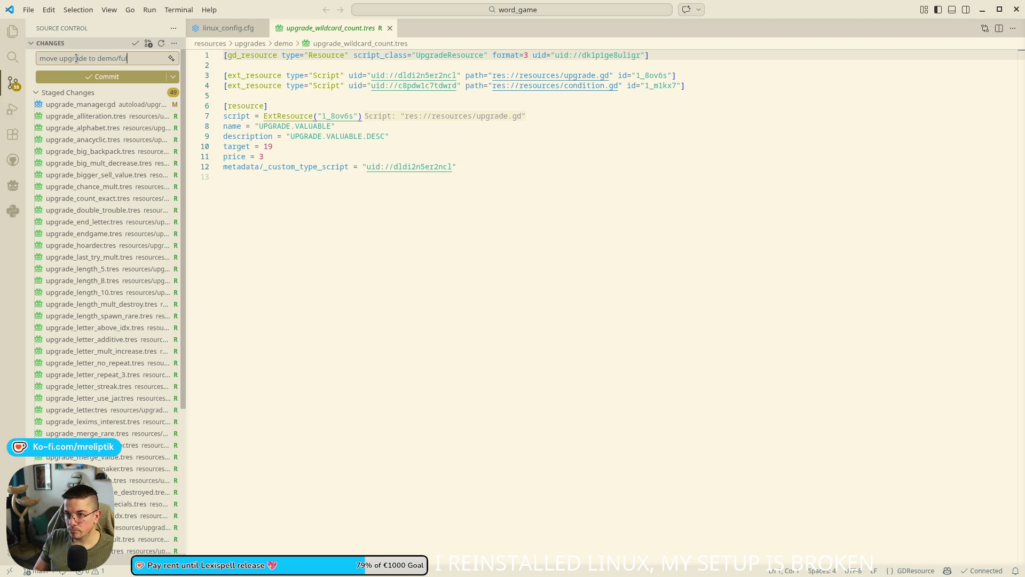
pyautogui.write('l folders')
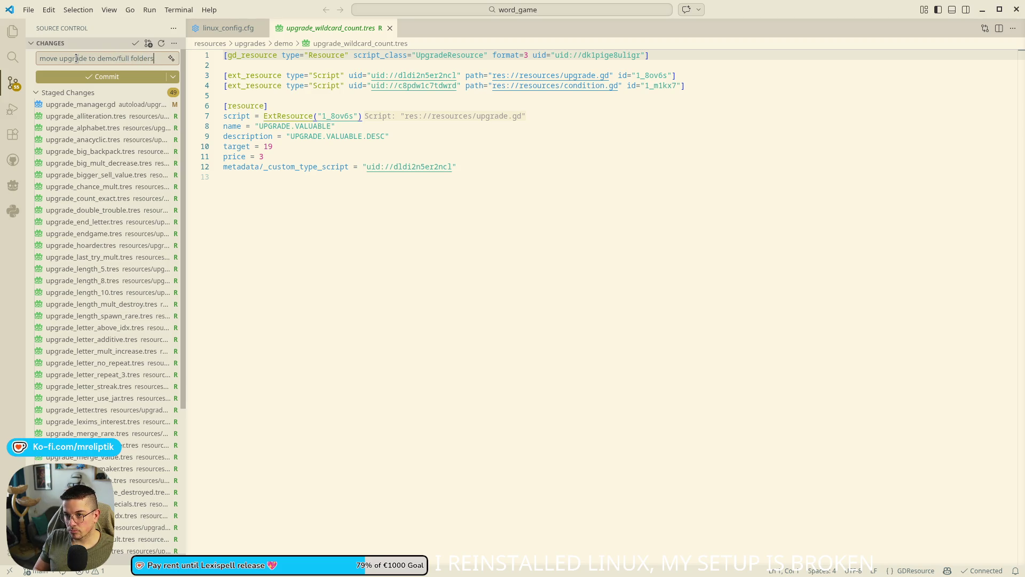
pyautogui.press('Return')
pyautogui.write('Only load the corresponding o')
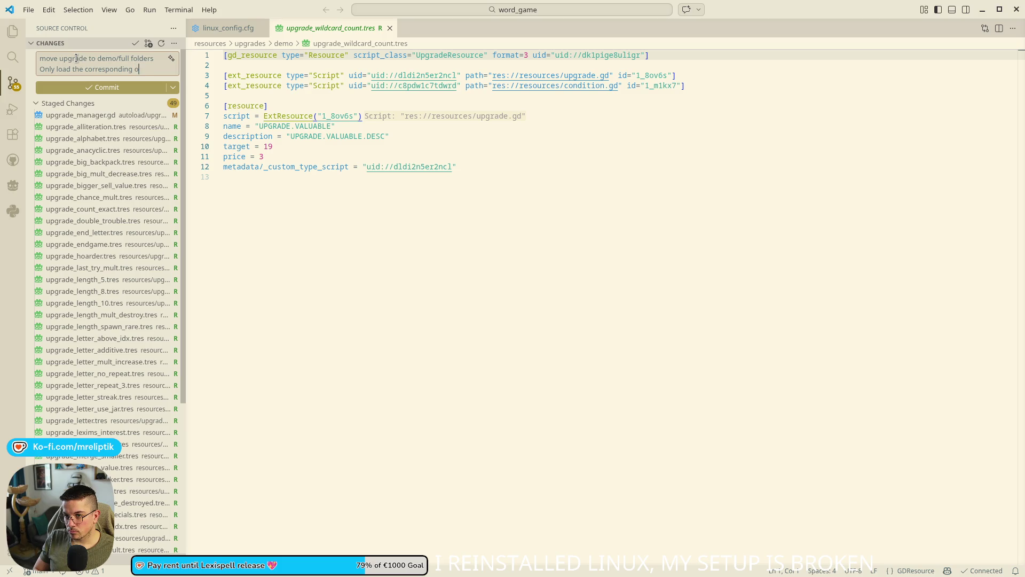
pyautogui.click(102, 87)
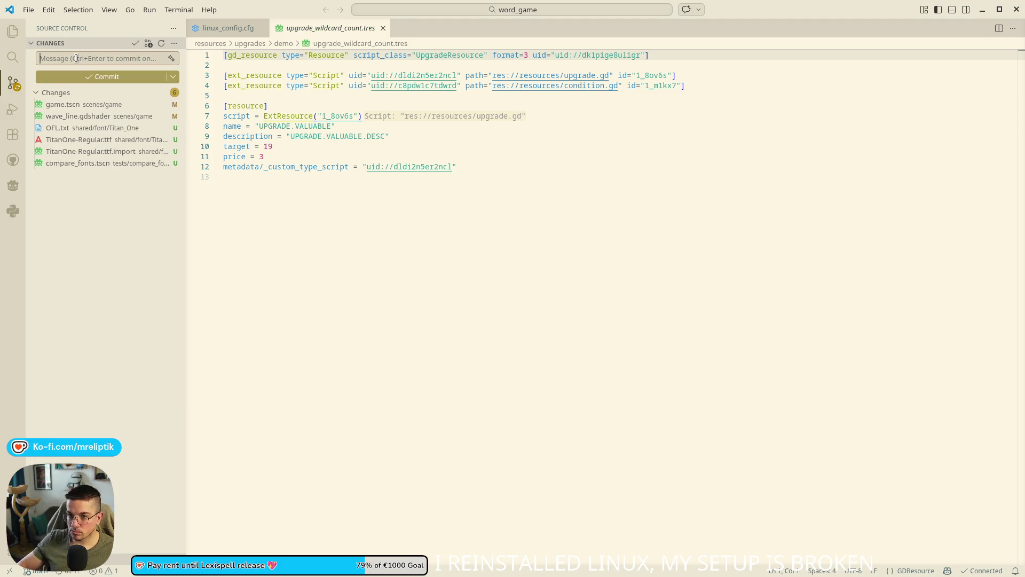
pyautogui.click(83, 106)
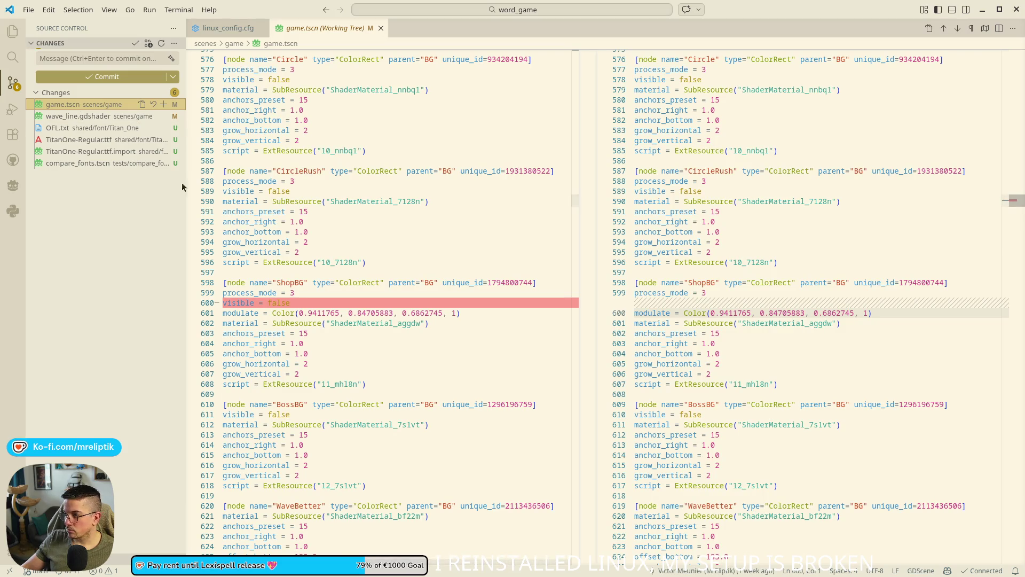
# Step: Open game.tscn in Godot via Quick Open Scene and hide the ShopBG node with its eye icon
pyautogui.hotkey('alt', 'Tab')
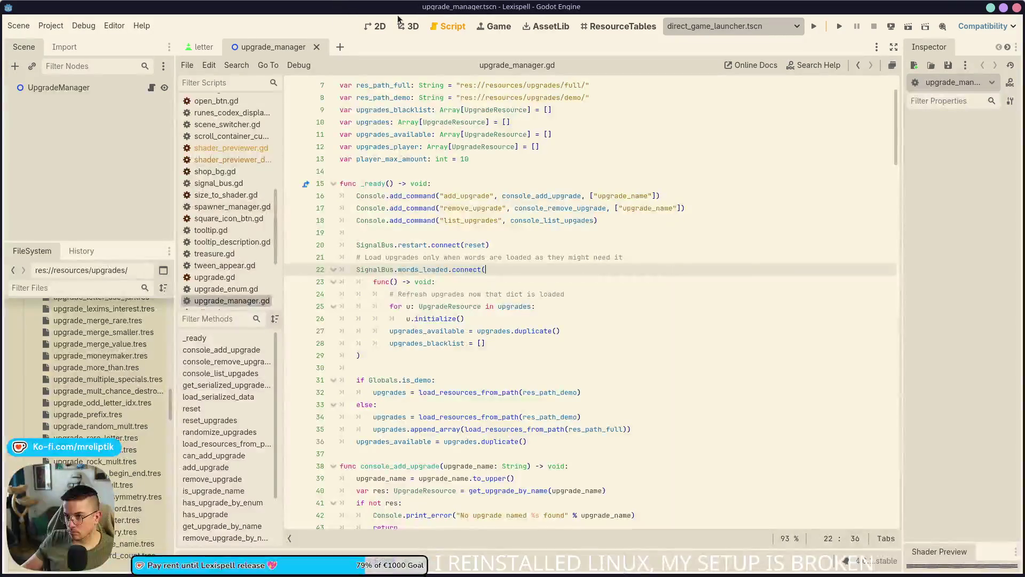
pyautogui.click(380, 26)
pyautogui.hotkey('ctrl', 'shift', 'o')
pyautogui.write('game')
pyautogui.press('Return')
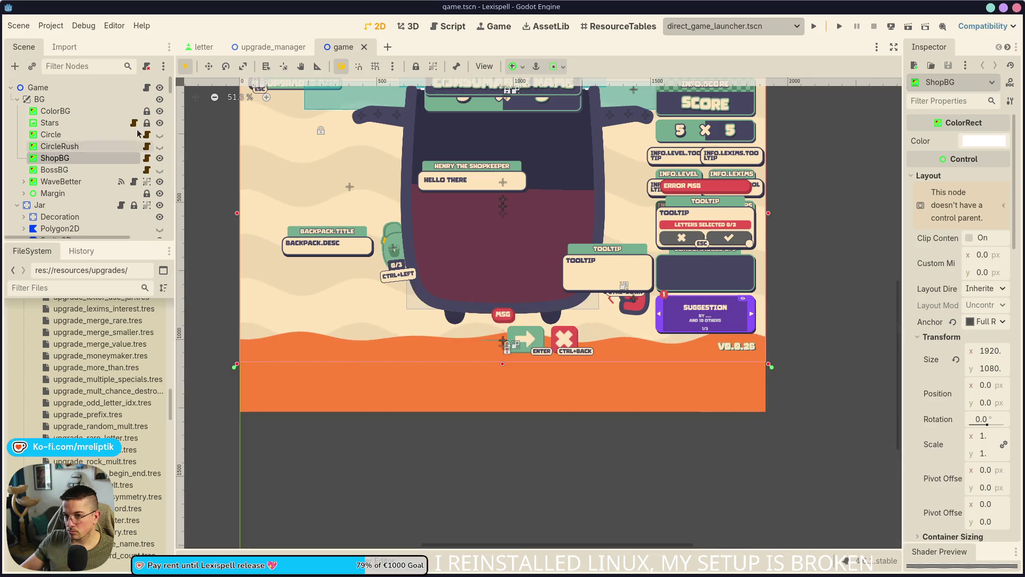
pyautogui.click(159, 158)
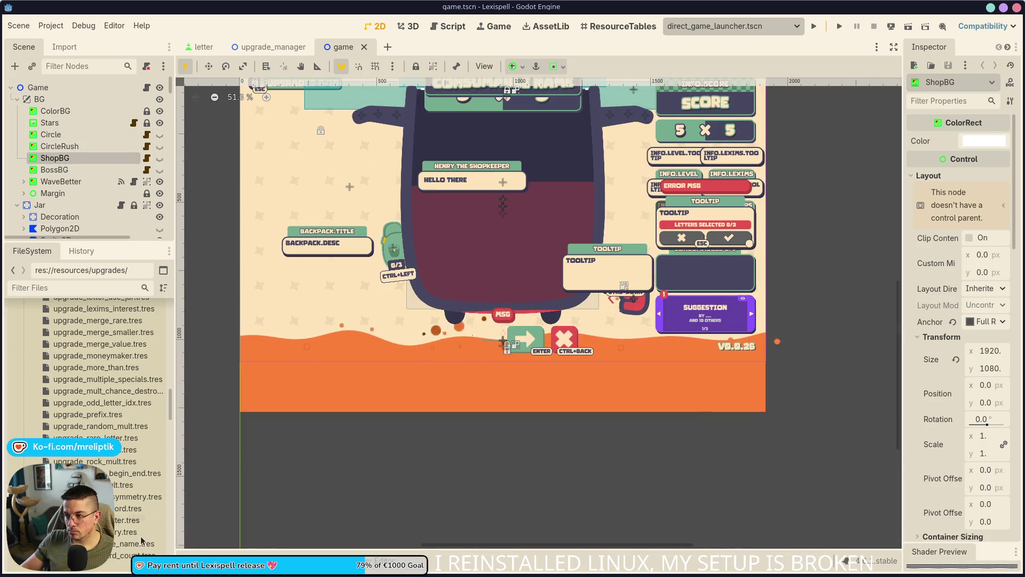
pyautogui.hotkey('alt', 'Tab')
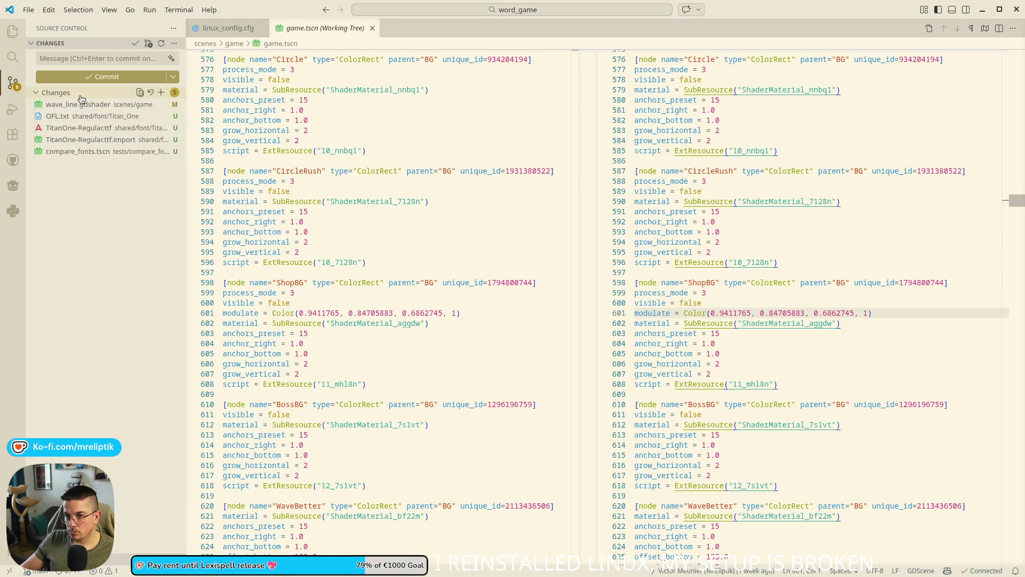
# Step: Discard the wave_line.gdshader changes, then look over the compare_fonts scene and TitanOne font import diffs
pyautogui.click(72, 106)
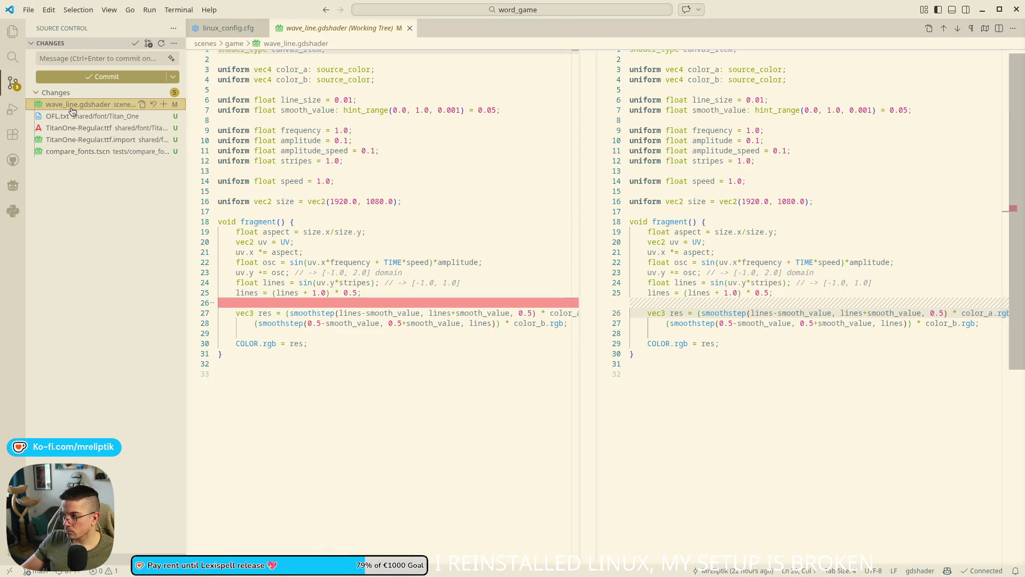
pyautogui.click(153, 104)
pyautogui.press('Return')
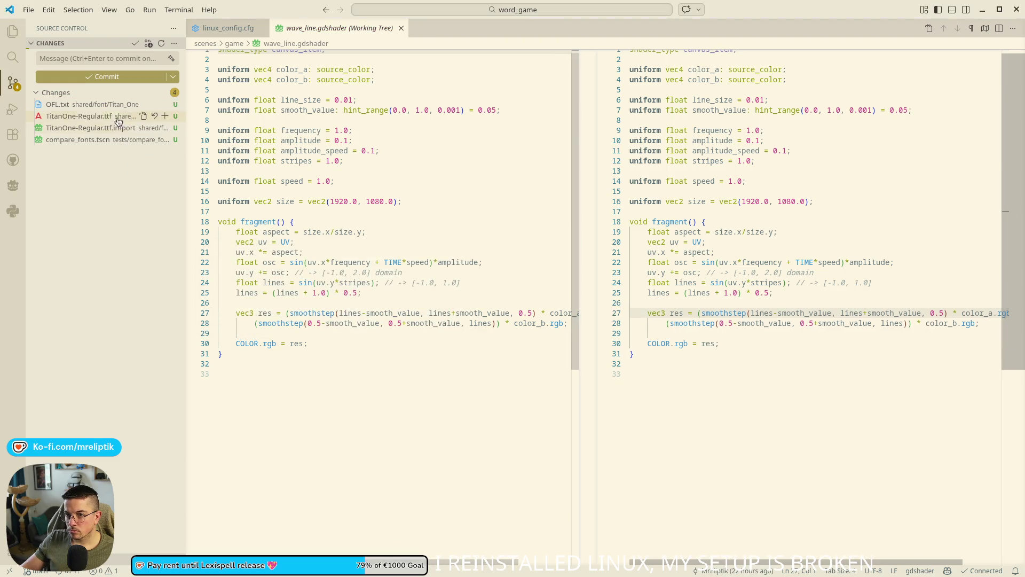
pyautogui.click(62, 140)
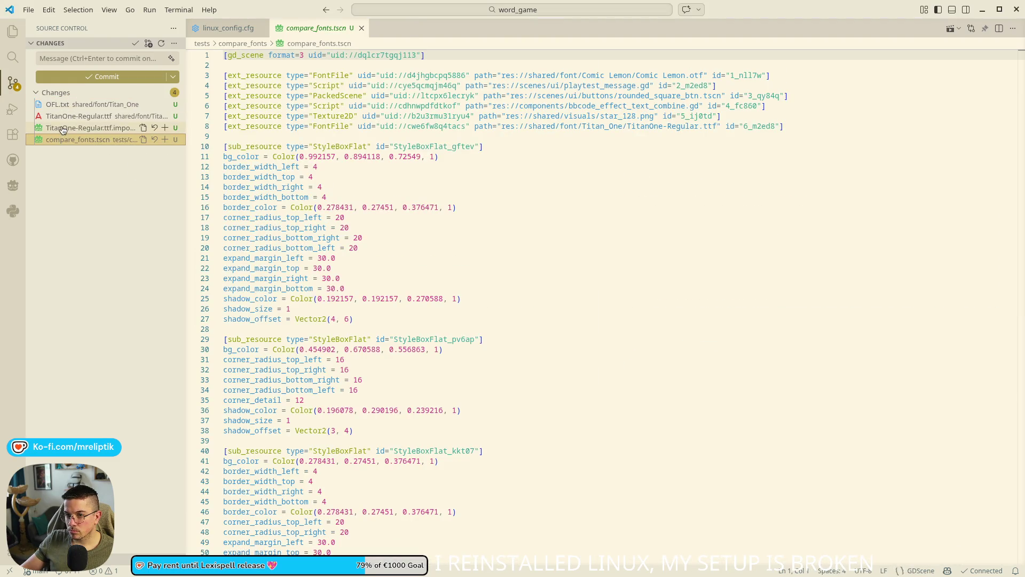
pyautogui.click(62, 129)
pyautogui.click(59, 140)
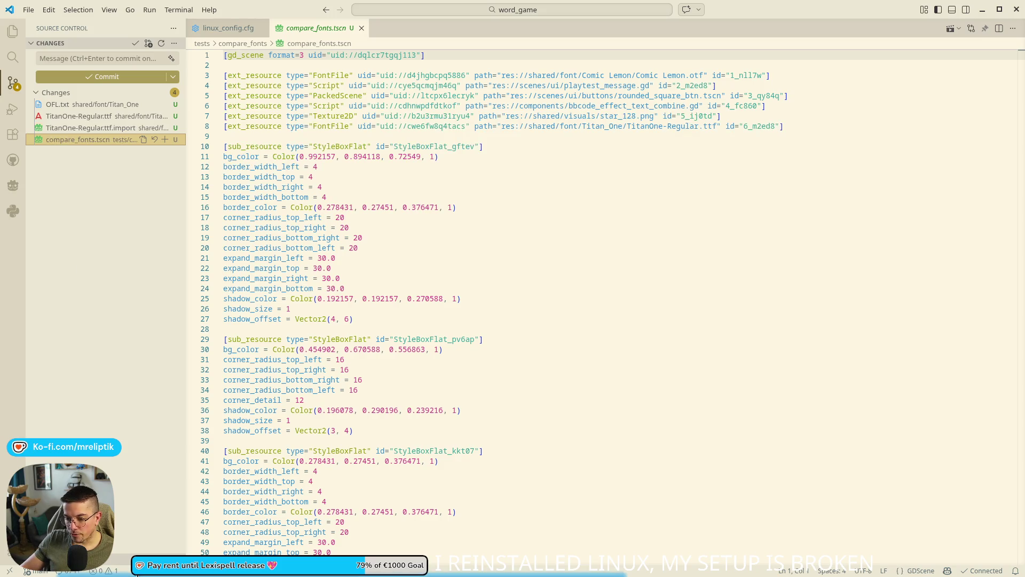
pyautogui.hotkey('alt', 'Tab')
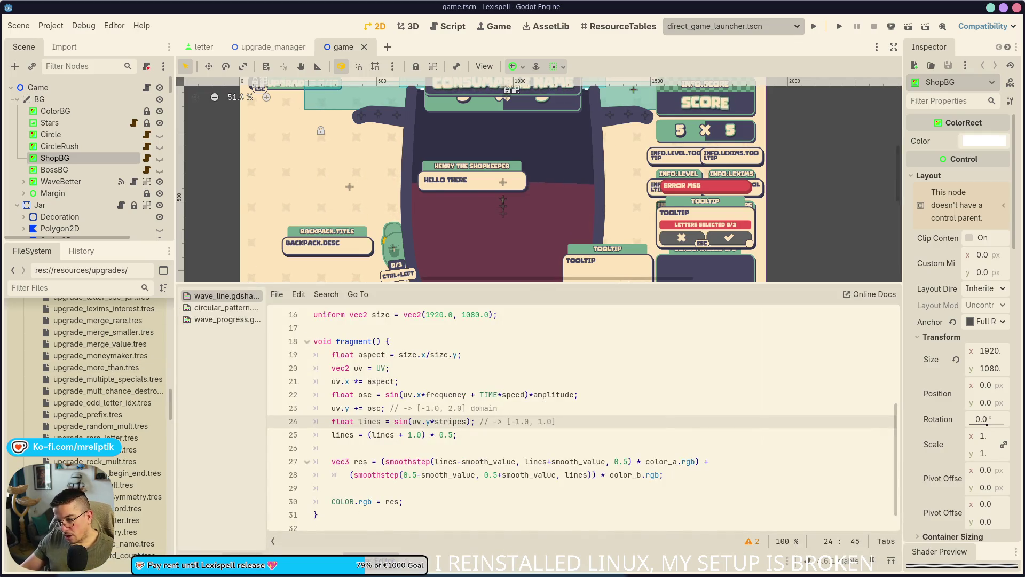
# Step: Hide Godot's bottom panel with Alt+O and open game.gd from the Game node's script icon
pyautogui.hotkey('alt', 'o')
pyautogui.hotkey('alt', 'o')
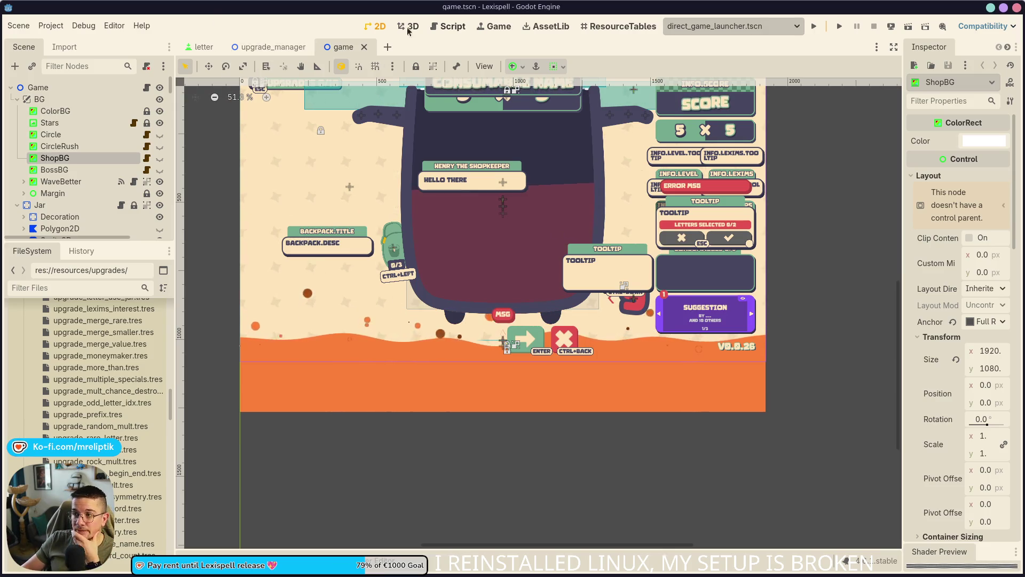
pyautogui.scroll(-2, 427, 296)
pyautogui.scroll(2, 421, 320)
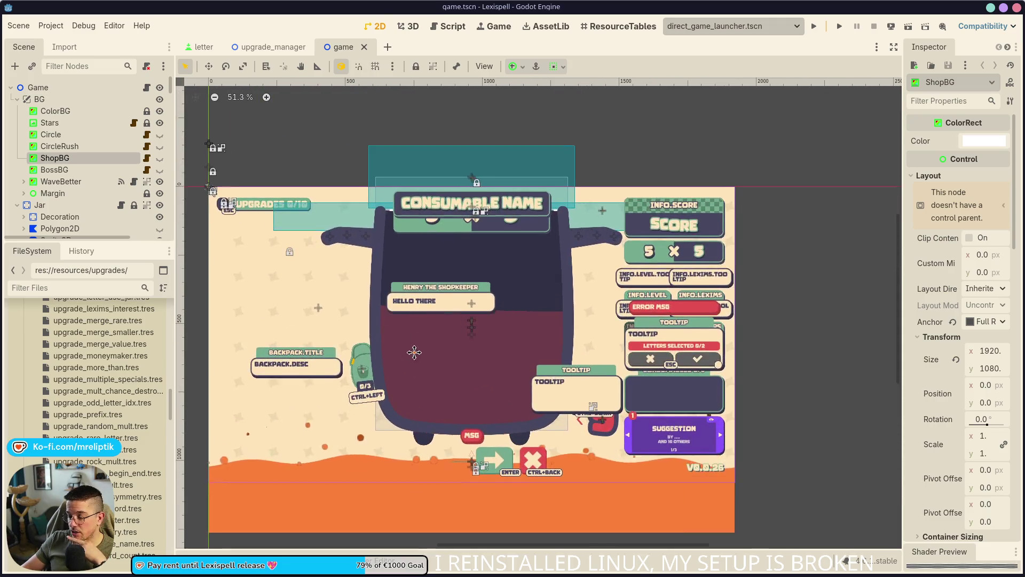
pyautogui.click(147, 87)
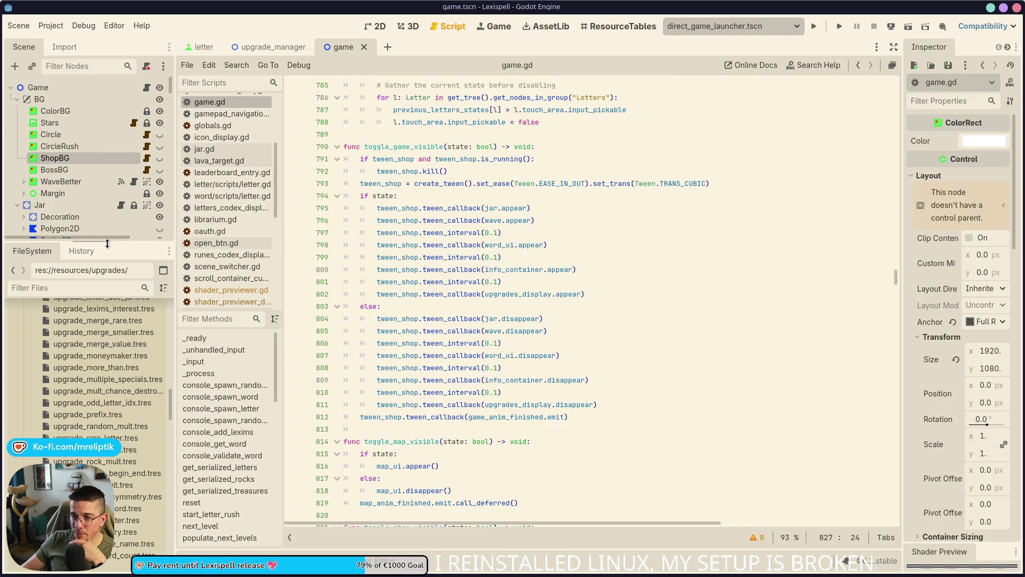
# Step: Enlarge the Scene dock and collapse the addons and resources folders in the FileSystem dock
pyautogui.moveTo(108, 245); pyautogui.dragTo(108, 272)
pyautogui.scroll(10, 137, 338)
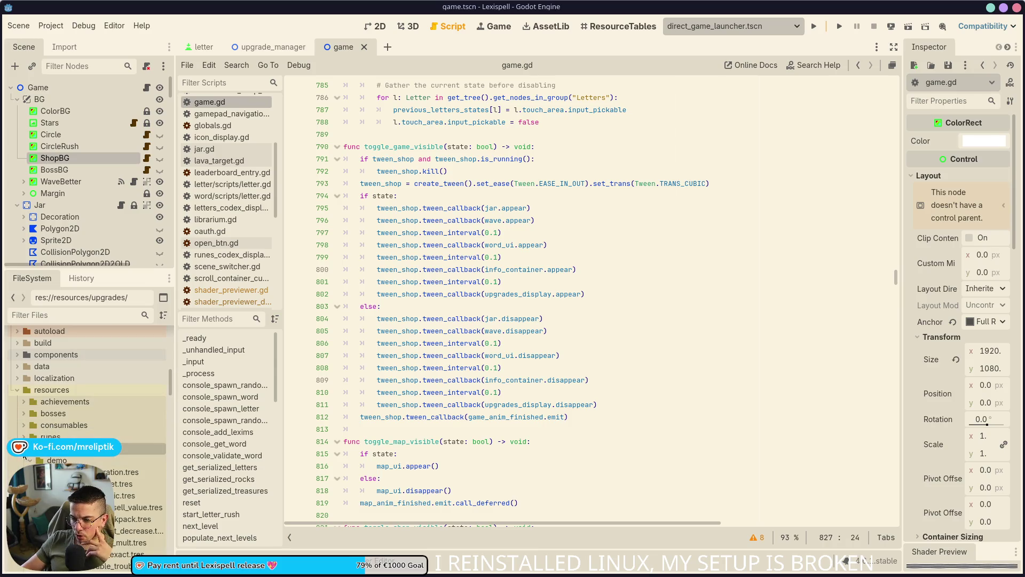
pyautogui.scroll(5, 43, 433)
pyautogui.scroll(3, 22, 368)
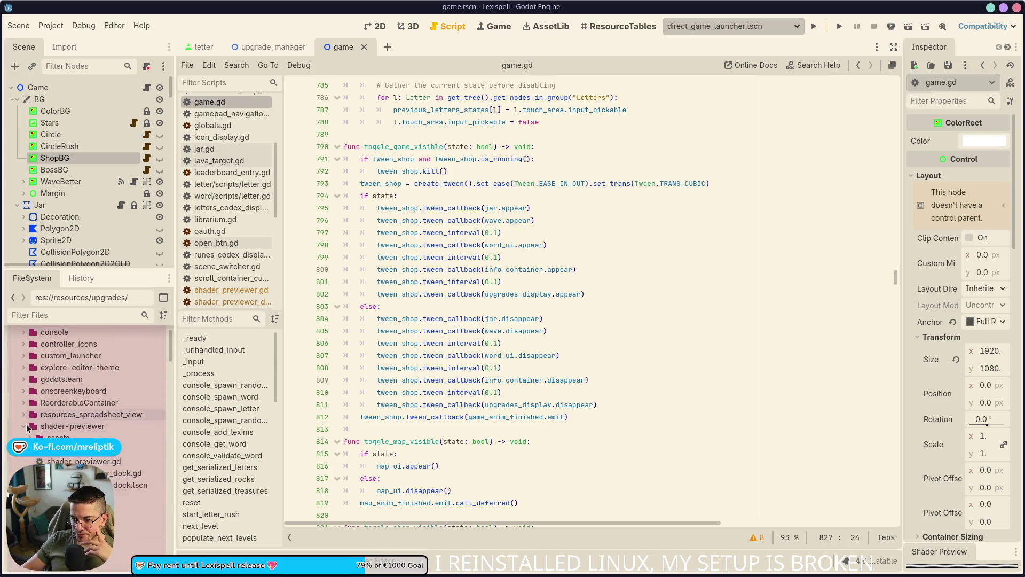
pyautogui.click(17, 361)
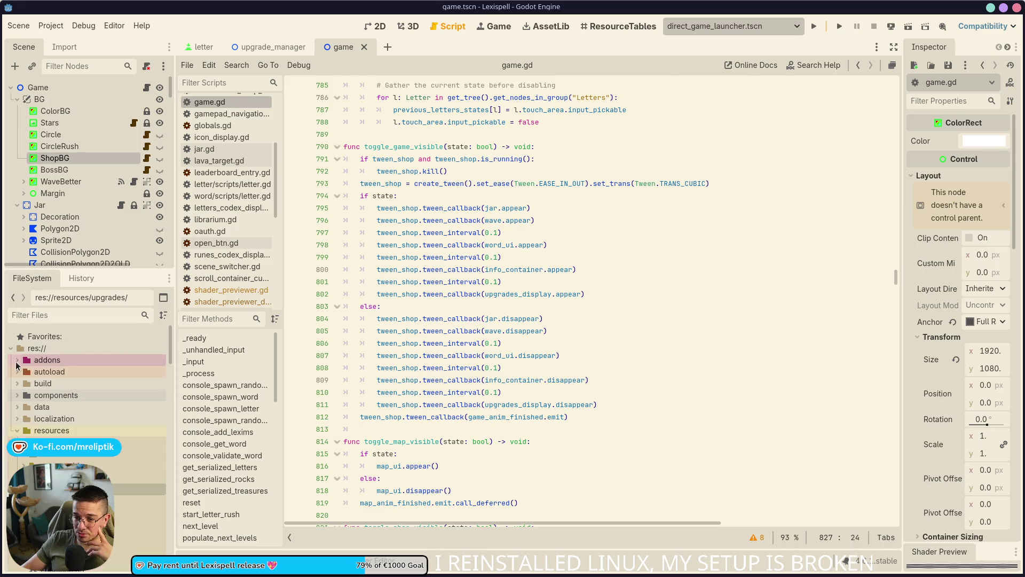
pyautogui.click(17, 430)
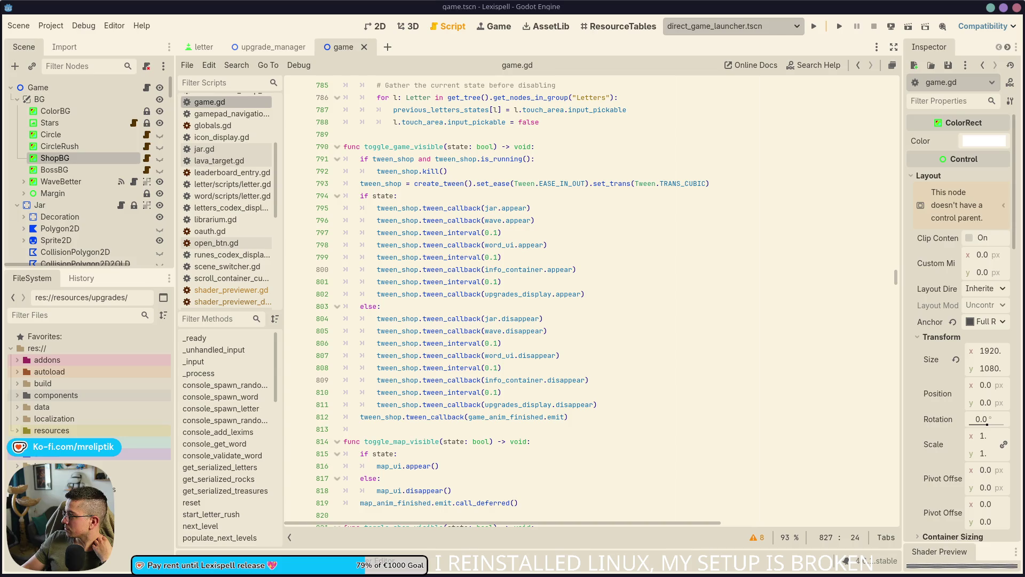
pyautogui.click(558, 405)
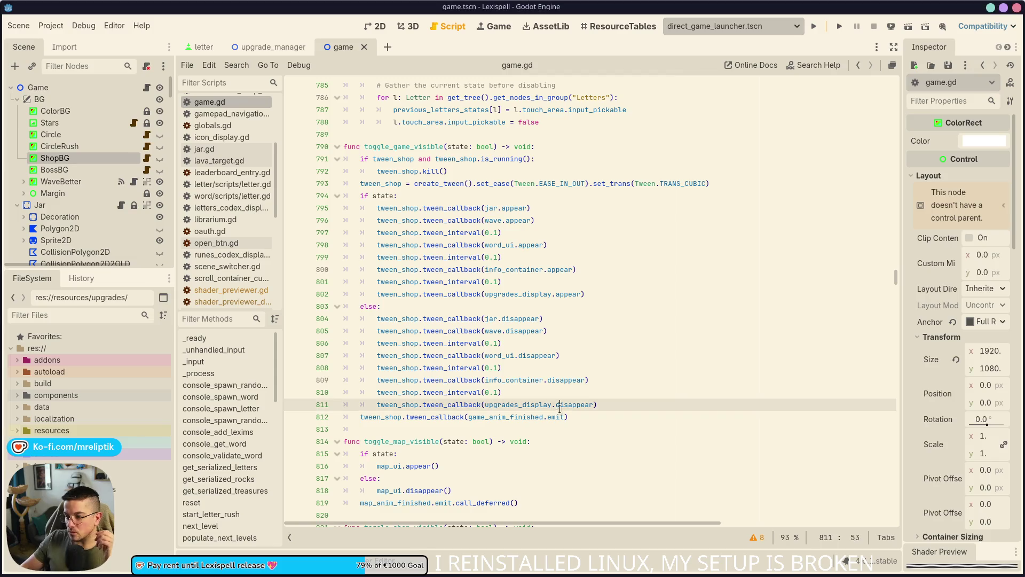
# Step: Reopen game.gd from the Game node and dismiss the signal documentation popup
pyautogui.scroll(-3, 558, 404)
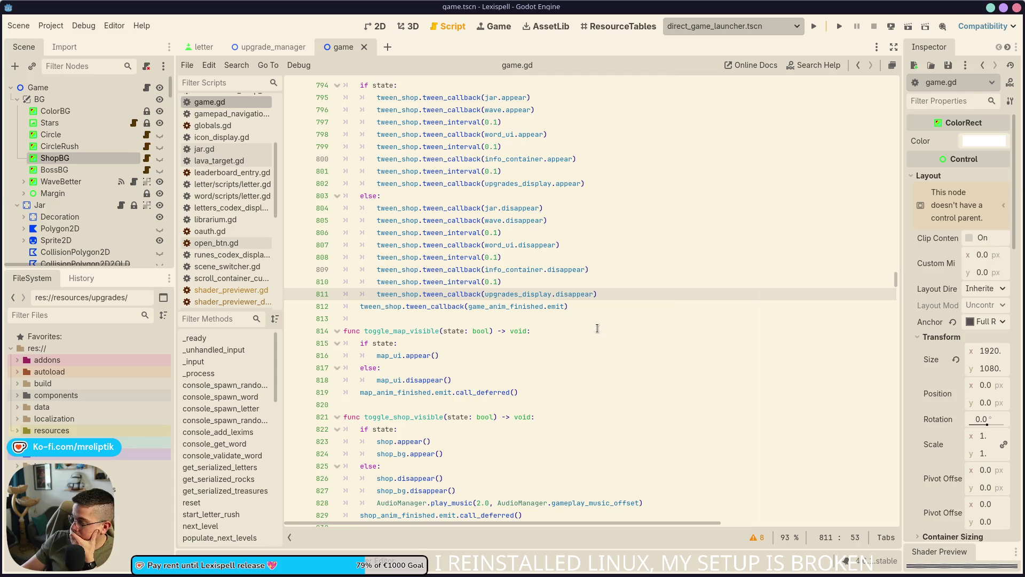
pyautogui.scroll(-2, 574, 328)
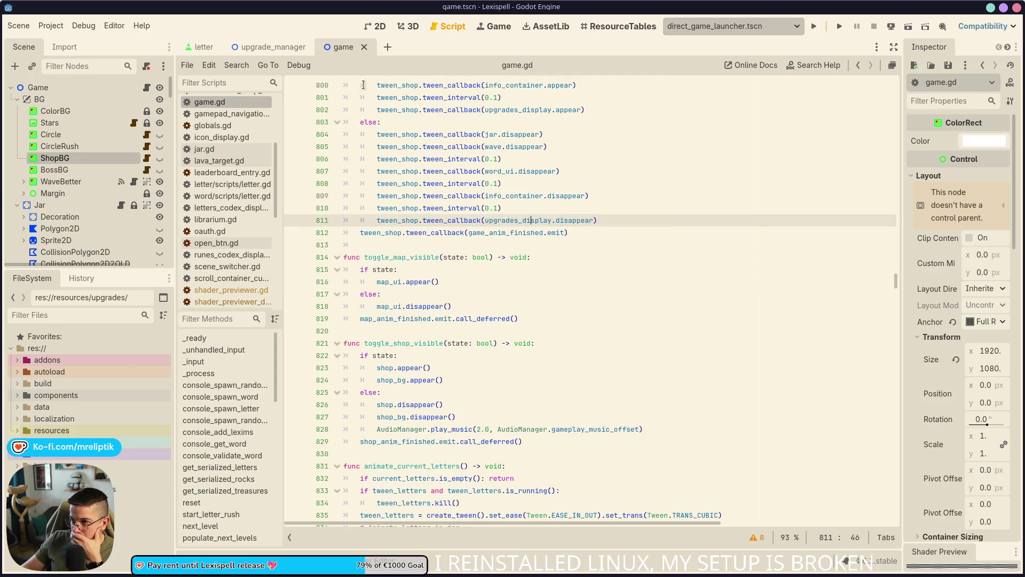
pyautogui.click(379, 27)
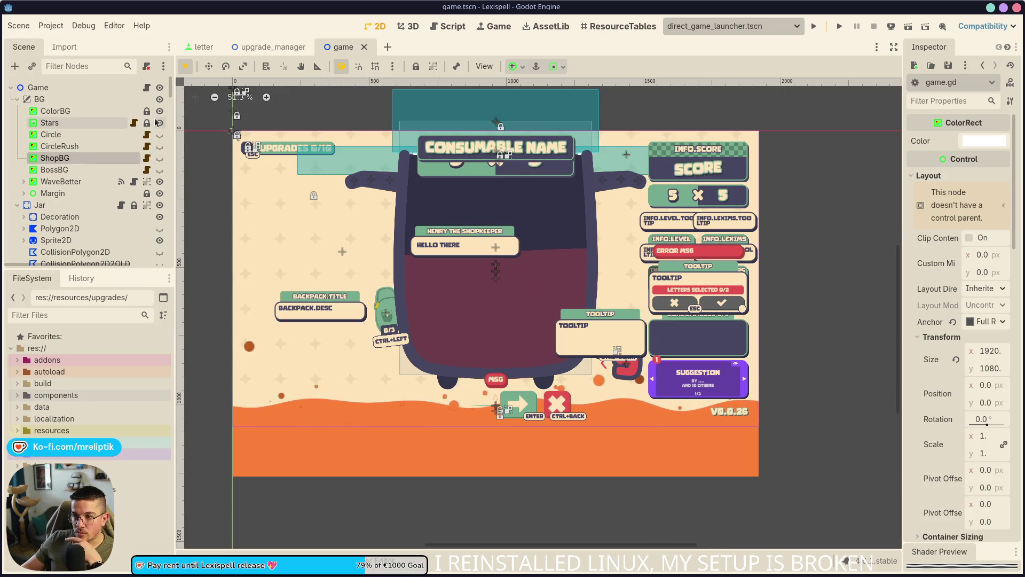
pyautogui.click(146, 88)
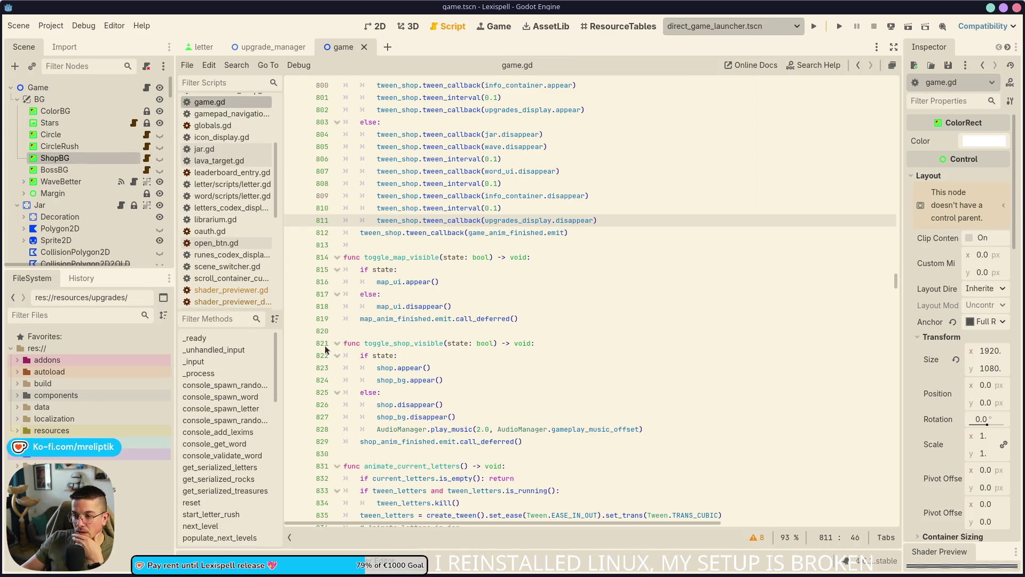
pyautogui.moveTo(431, 317)
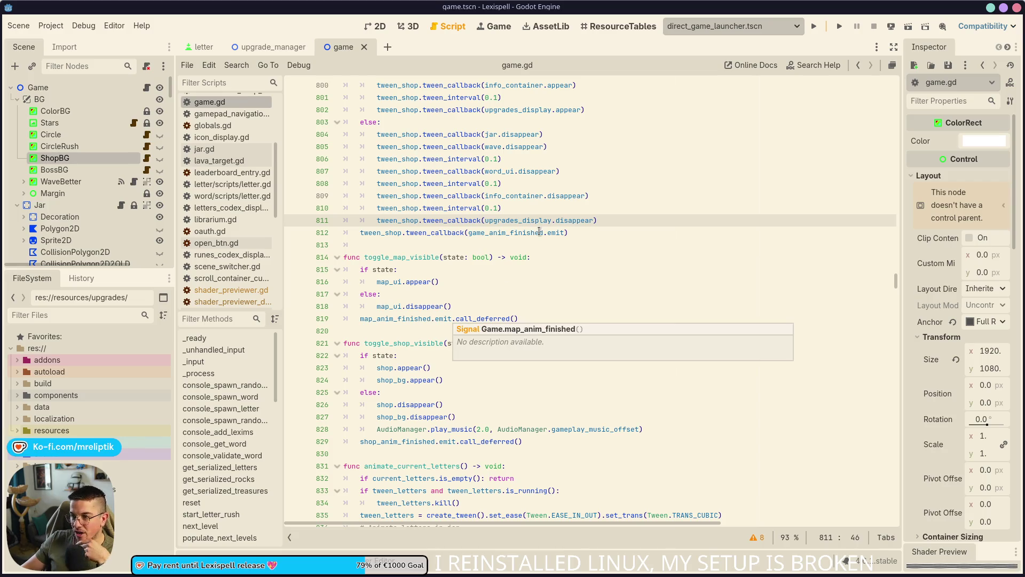
pyautogui.click(468, 267)
pyautogui.scroll(5, 481, 309)
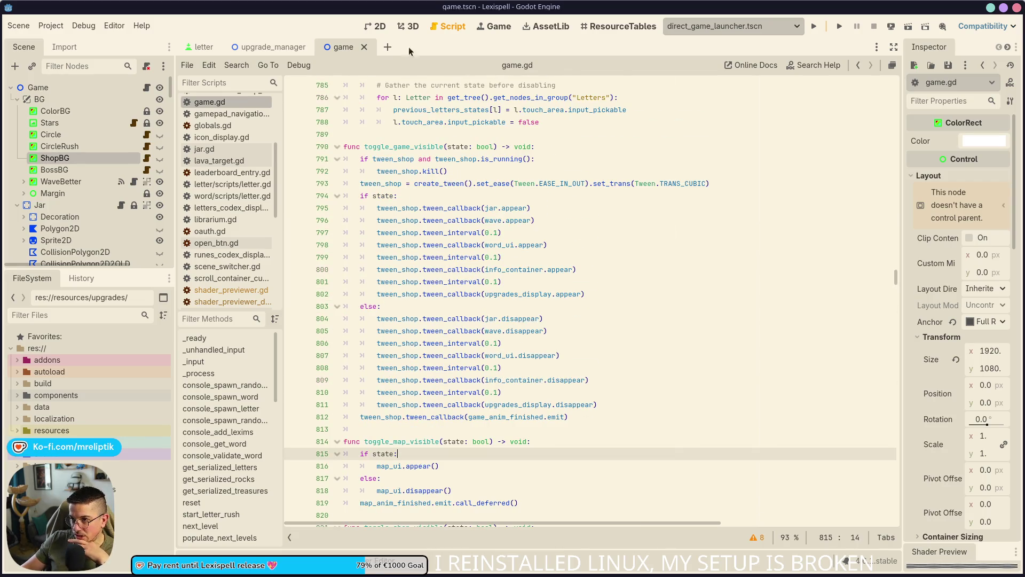
# Step: Drag the game scene tab to the first position and return to the top of game.gd
pyautogui.click(375, 27)
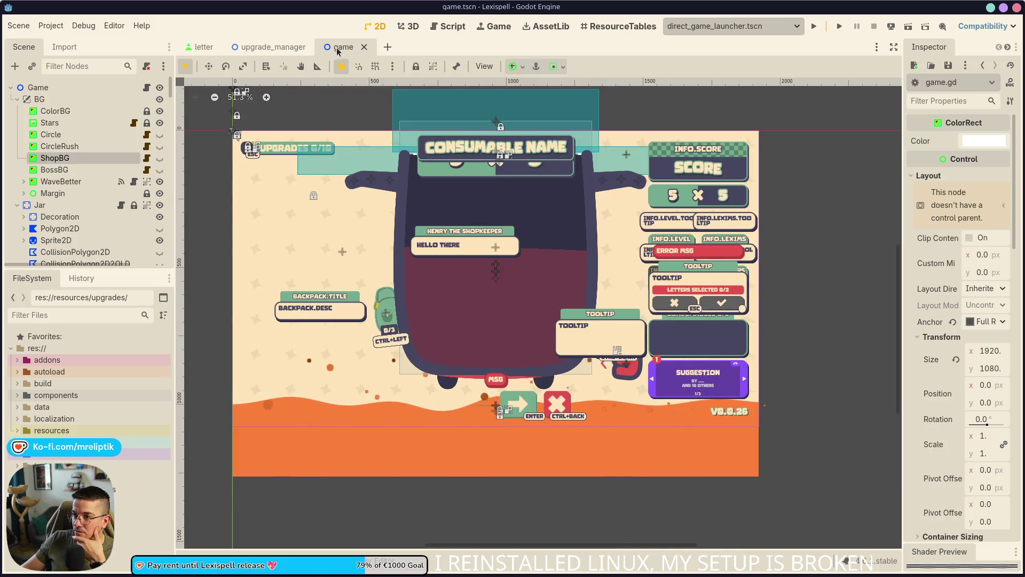
pyautogui.moveTo(175, 50); pyautogui.dragTo(188, 52)
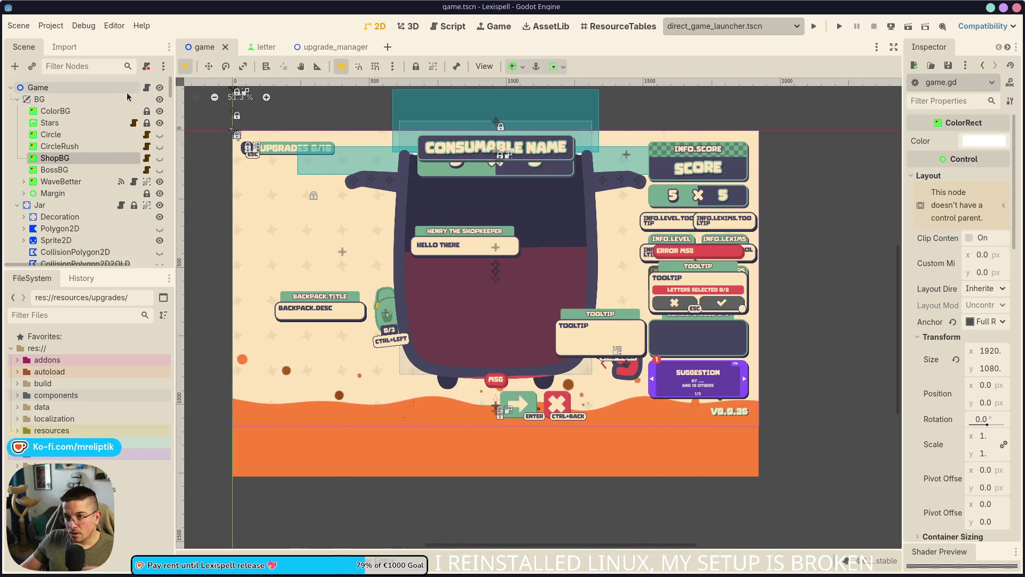
pyautogui.click(147, 91)
pyautogui.scroll(10, 890, 241)
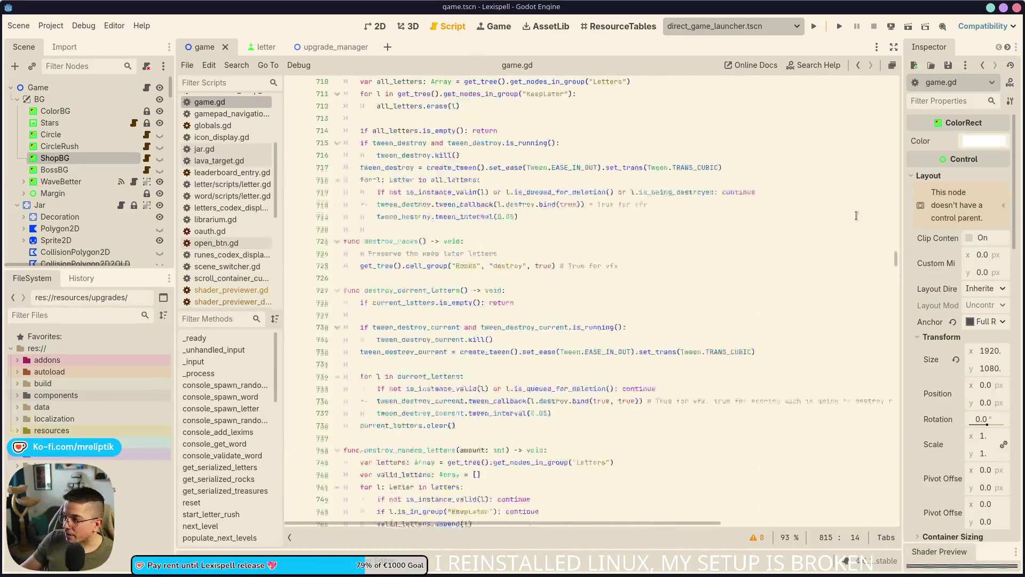
pyautogui.moveTo(896, 257); pyautogui.dragTo(896, 88)
pyautogui.scroll(-5, 489, 301)
pyautogui.scroll(-5, 489, 301)
pyautogui.scroll(8, 502, 289)
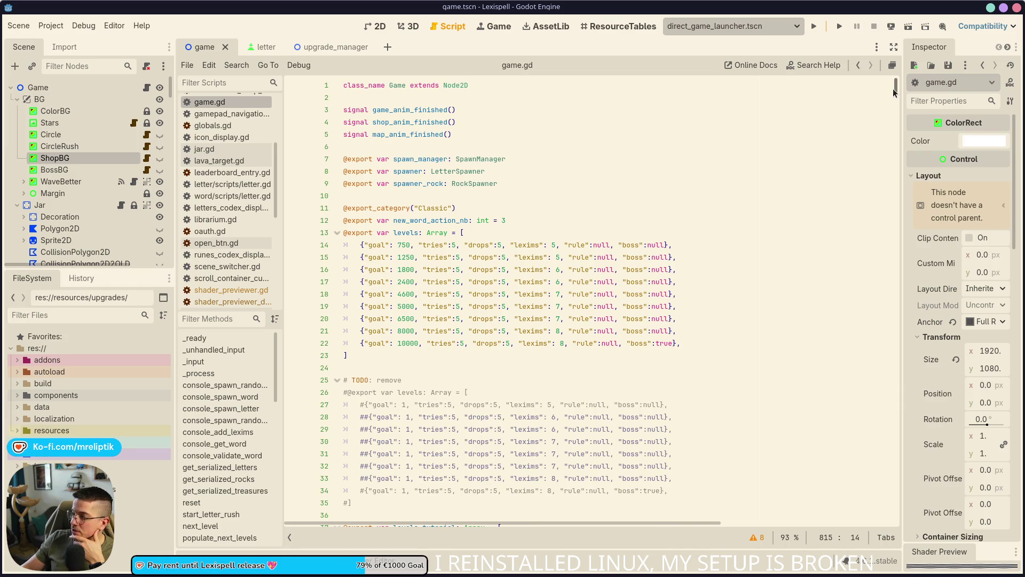
# Step: Tick Show Minimap under Text Editor > Appearance in Editor Settings, found by filtering 'mini'
pyautogui.click(83, 26)
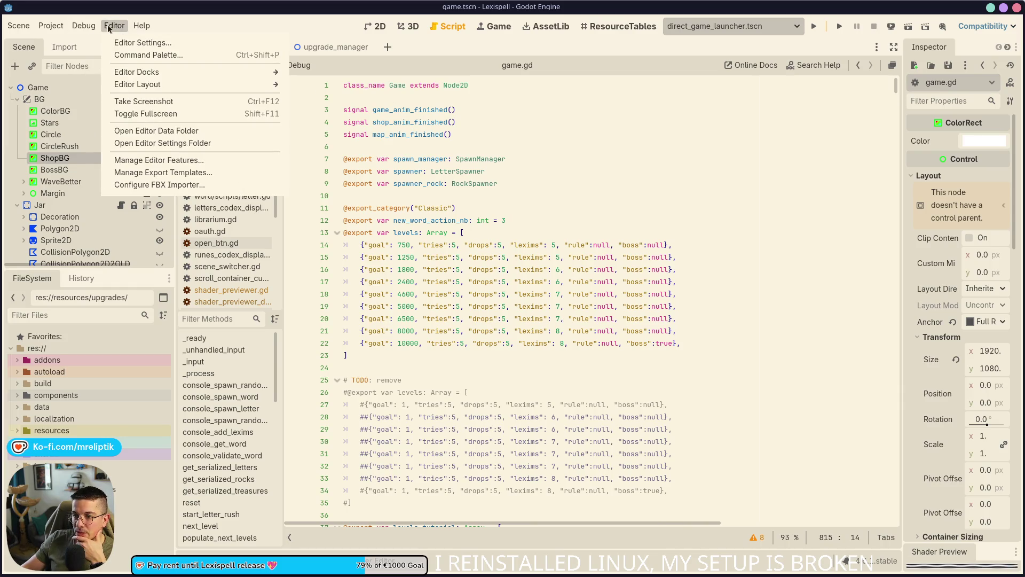
pyautogui.moveTo(114, 26)
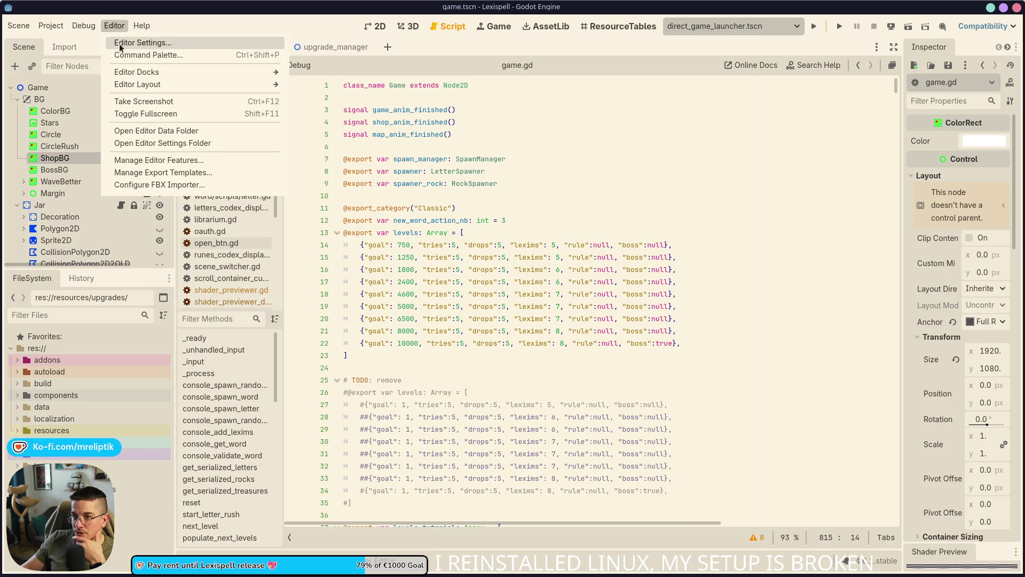
pyautogui.click(123, 44)
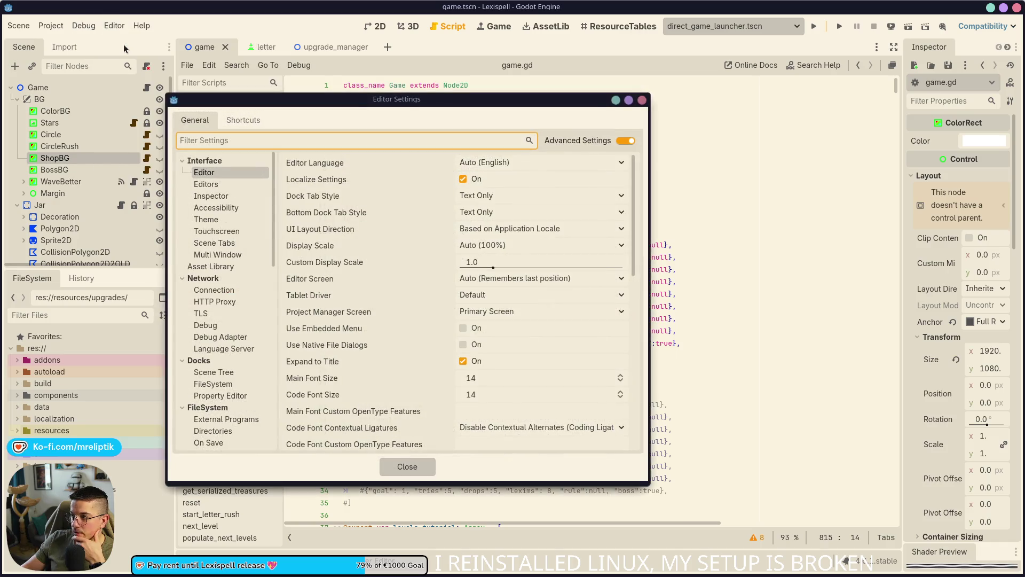
pyautogui.click(268, 142)
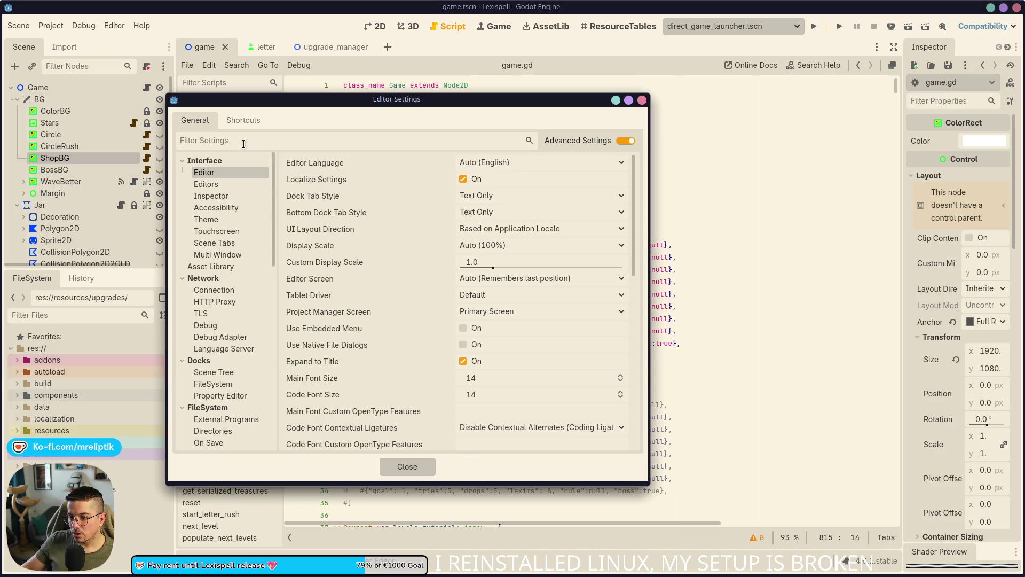
pyautogui.write('mini')
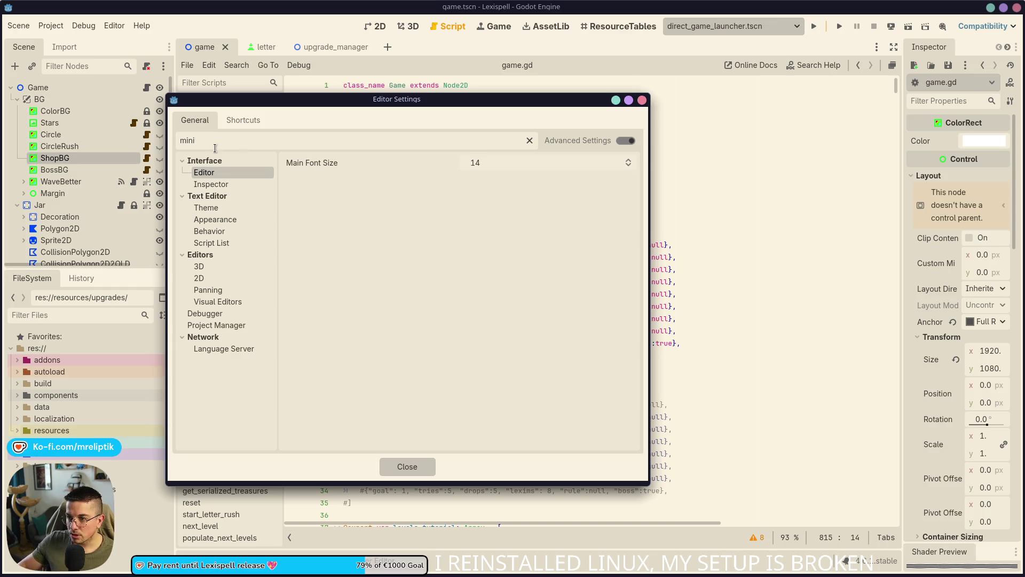
pyautogui.click(227, 207)
pyautogui.click(227, 222)
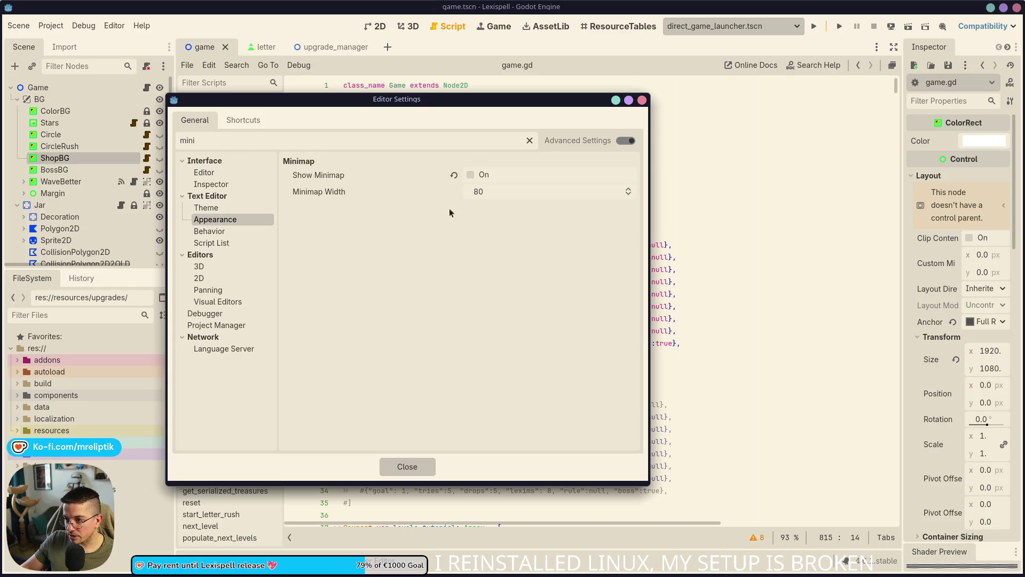
pyautogui.click(470, 175)
pyautogui.click(473, 175)
pyautogui.click(474, 175)
pyautogui.click(407, 465)
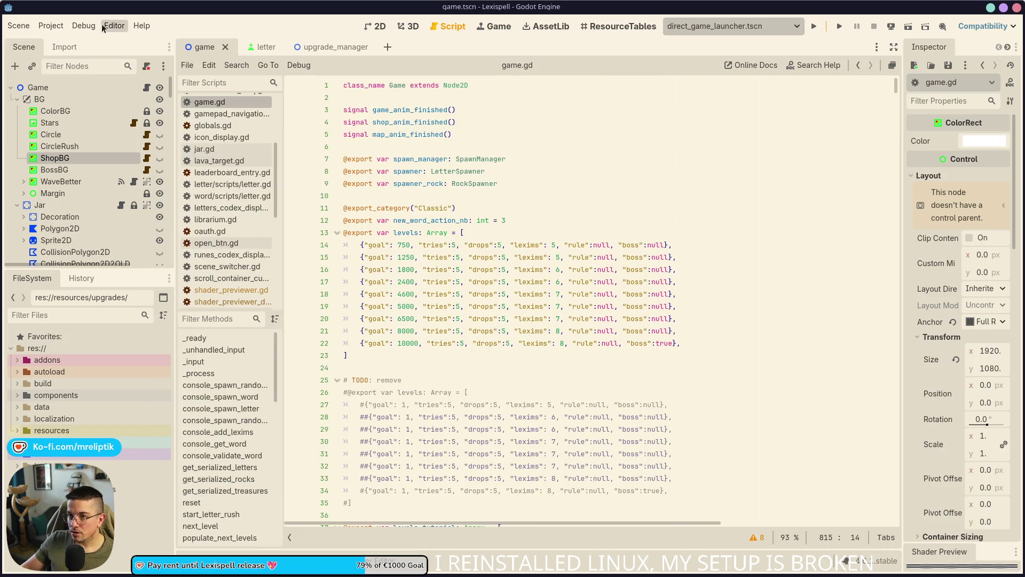
# Step: Reopen Editor Settings to confirm Show Minimap is on, then scroll game.gd via the minimap
pyautogui.click(114, 25)
pyautogui.click(129, 42)
pyautogui.click(470, 175)
pyautogui.click(407, 465)
pyautogui.scroll(-20, 868, 251)
pyautogui.moveTo(878, 123)
pyautogui.mouseDown()
pyautogui.moveTo(877, 149)
pyautogui.moveTo(877, 107)
pyautogui.moveTo(877, 219)
pyautogui.moveTo(886, 80)
pyautogui.mouseUp()
pyautogui.click(883, 398)
pyautogui.moveTo(882, 398)
pyautogui.mouseDown()
pyautogui.moveTo(899, 101)
pyautogui.moveTo(881, 213)
pyautogui.moveTo(886, 85)
pyautogui.mouseUp()
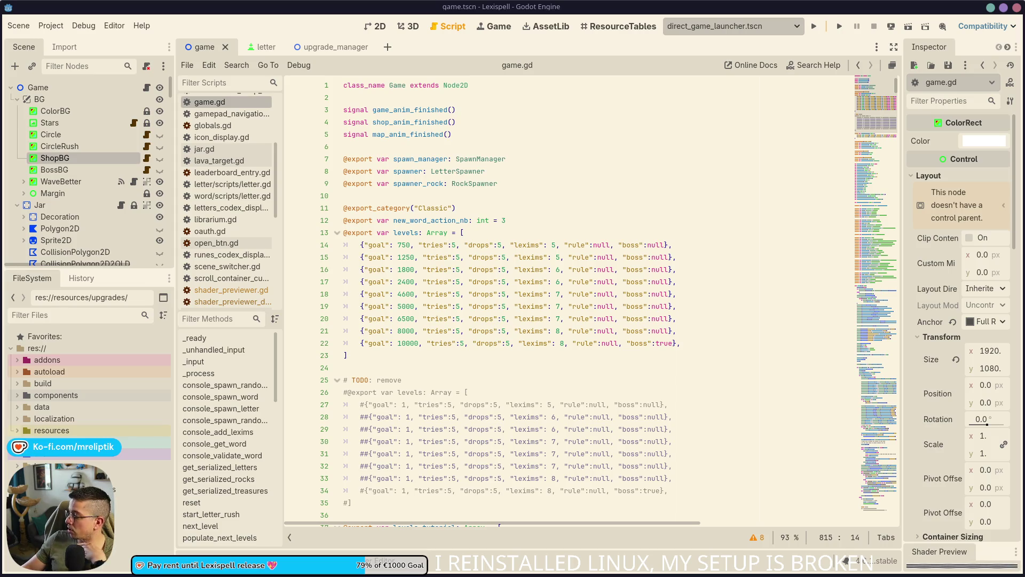
# Step: Rename the levels array on line 13 to levels_demo
pyautogui.click(440, 351)
pyautogui.click(417, 229)
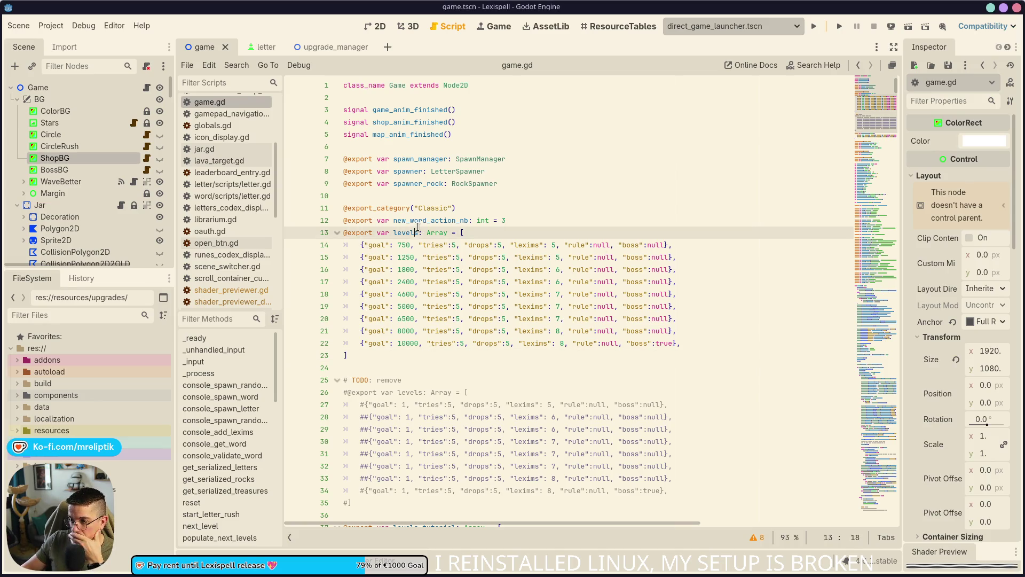
pyautogui.write('_demo')
# Step: Paste a copy of the levels_demo array below it, rename the copy to levels, and save
pyautogui.moveTo(402, 356)
pyautogui.mouseDown()
pyautogui.moveTo(373, 251)
pyautogui.moveTo(343, 233)
pyautogui.mouseUp()
pyautogui.hotkey('ctrl', 'c')
pyautogui.click(382, 355)
pyautogui.press('Return')
pyautogui.press('Return')
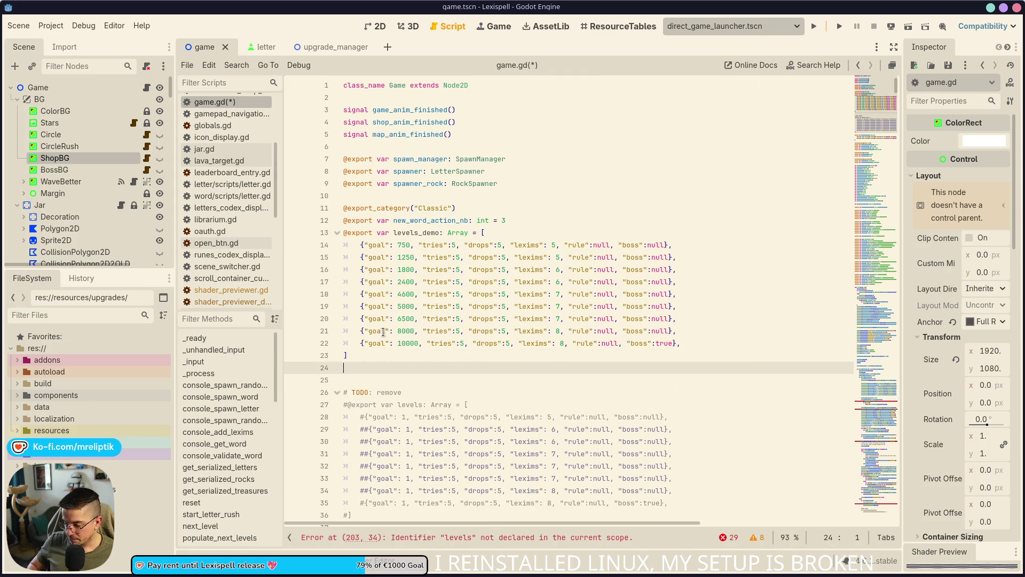
pyautogui.hotkey('ctrl', 'v')
pyautogui.click(440, 380)
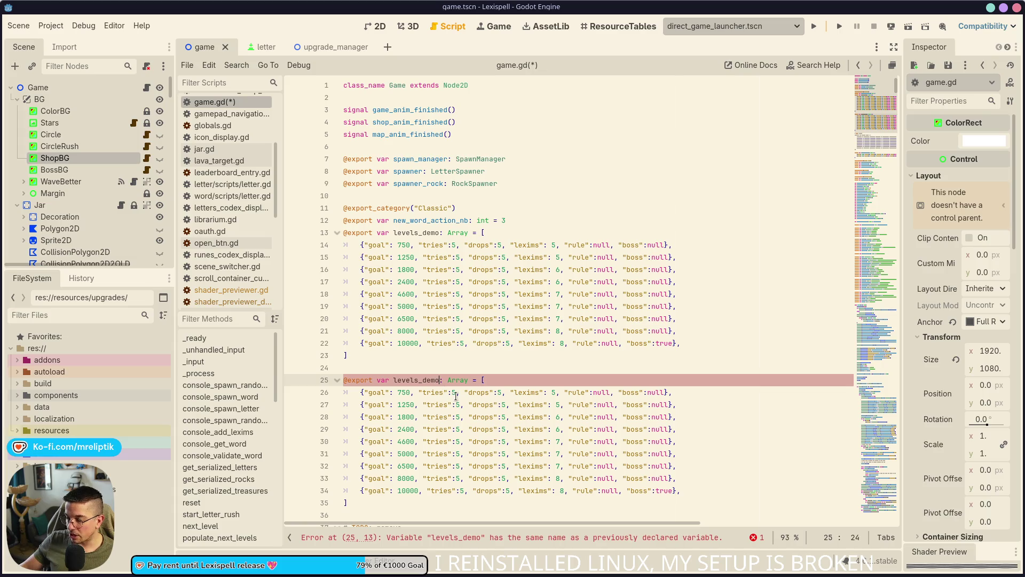
pyautogui.press('Delete')
pyautogui.press('BackSpace')
pyautogui.press('BackSpace')
pyautogui.press('BackSpace')
pyautogui.hotkey('ctrl', 's')
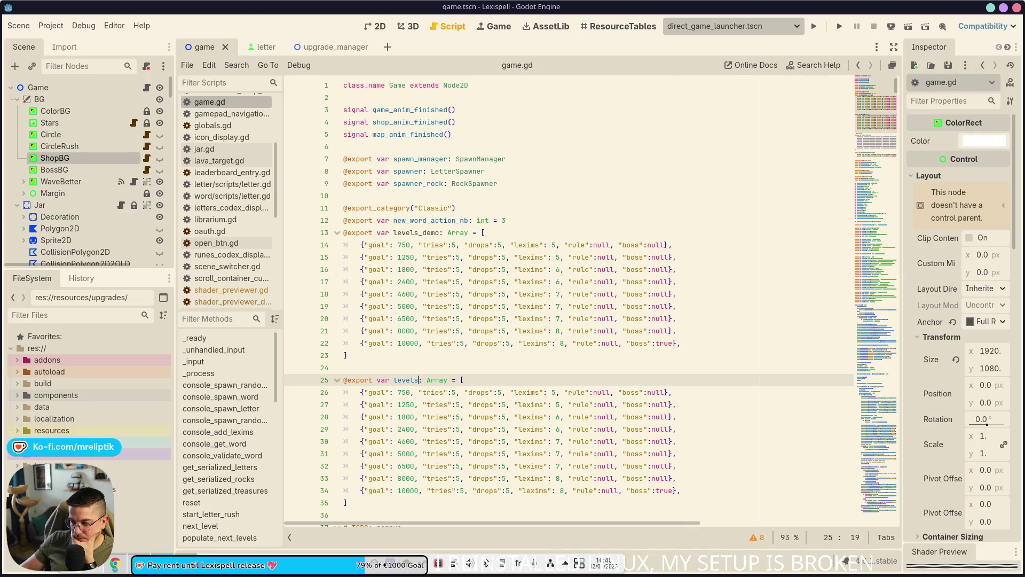
# Step: Bring up Discord and decline its prompt to switch the audio device
pyautogui.click(168, 566)
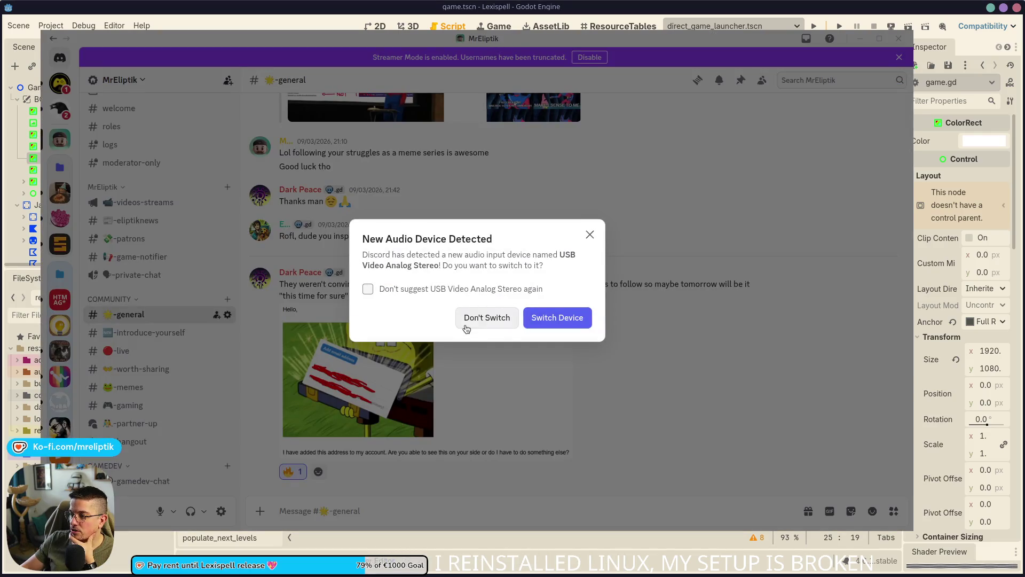
pyautogui.click(486, 320)
pyautogui.hotkey('ctrl', 'w')
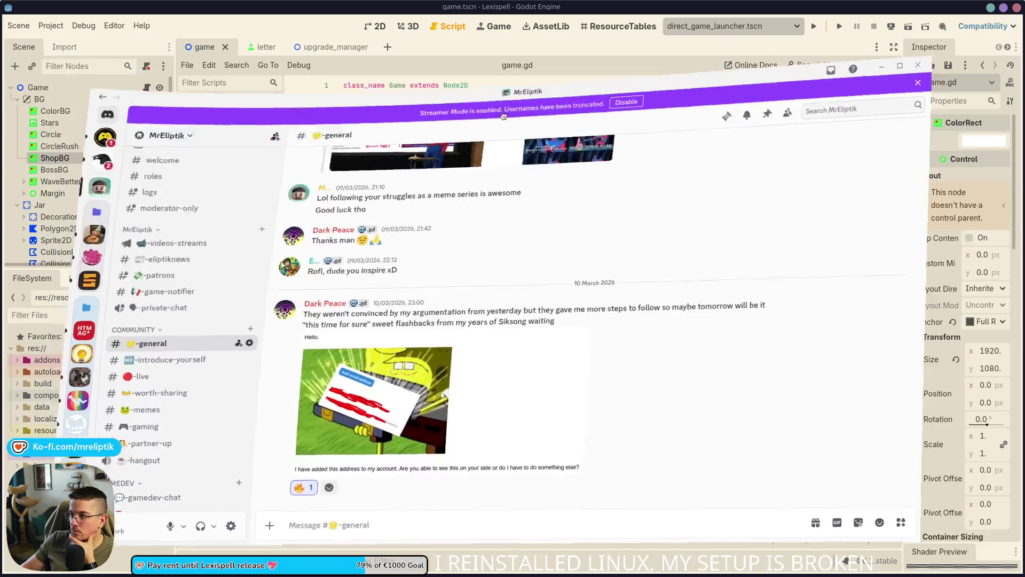